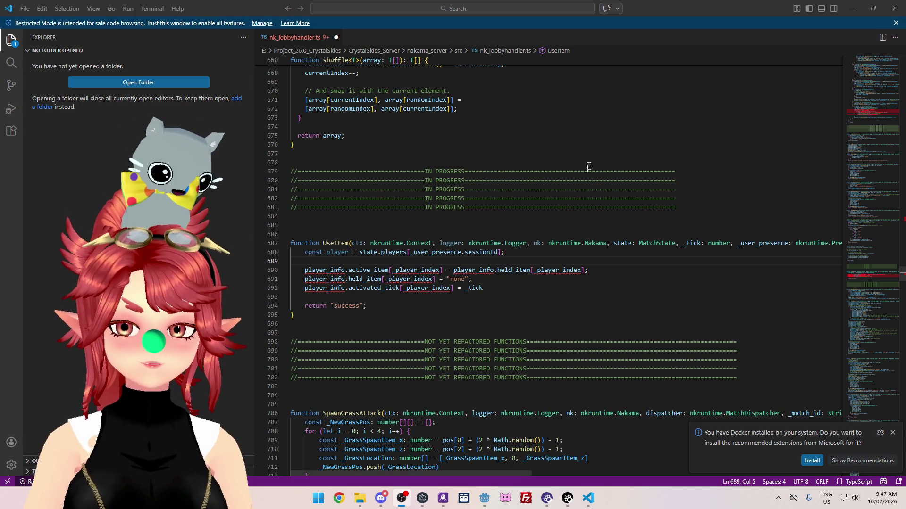
Step: Scroll the UseItem code past line 689 and bring up a browser window
{"action": "left_click", "coordinate": [397, 261]}
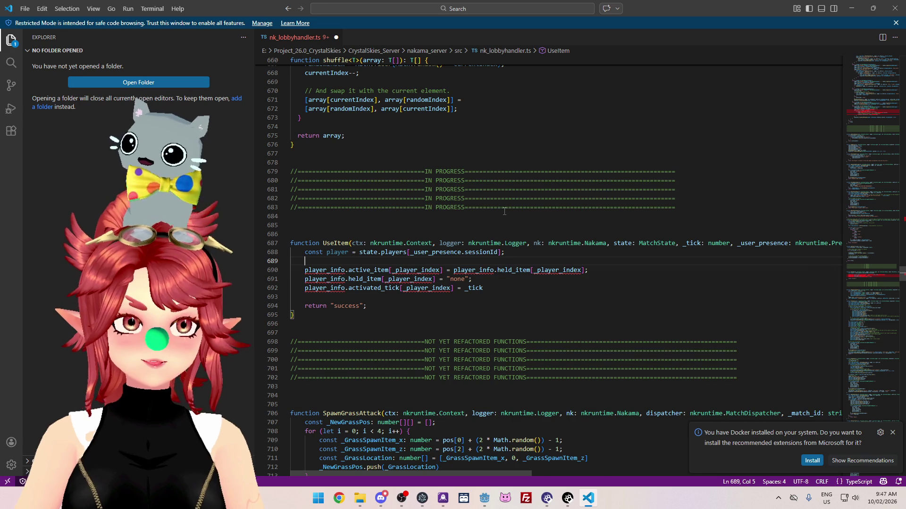
{"action": "scroll", "coordinate": [510, 118], "scroll_direction": "down", "scroll_amount": 2}
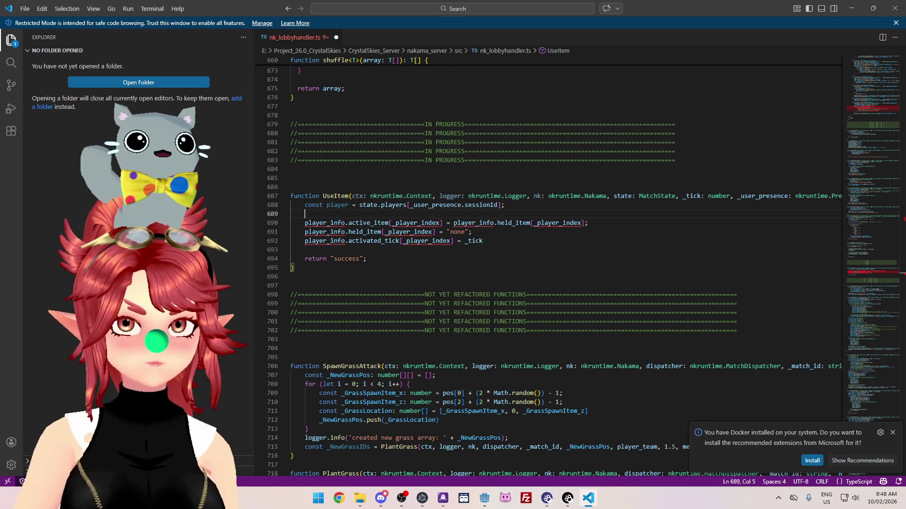
{"action": "key", "text": "super+1"}
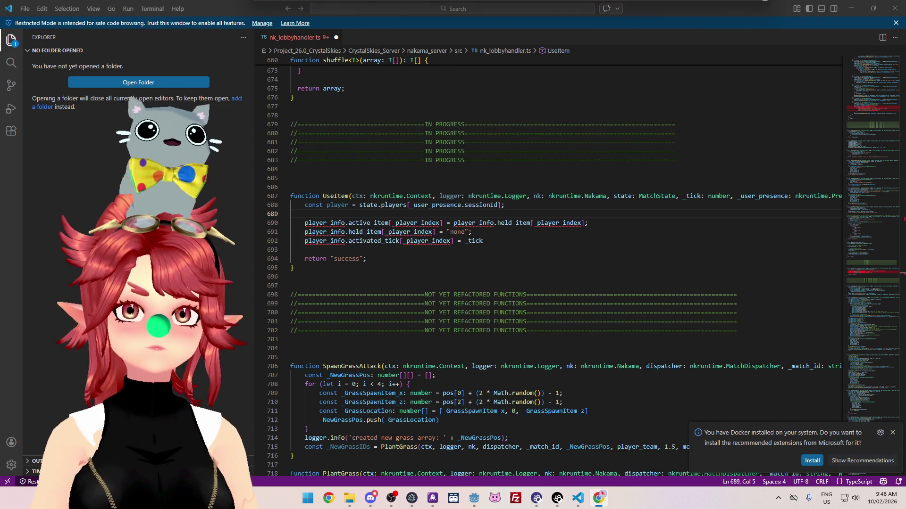
Step: Read Google's AI Overview on polygamy in Australia, highlighting the Marriage Act 1961 definition
{"action": "key", "text": "alt+Tab"}
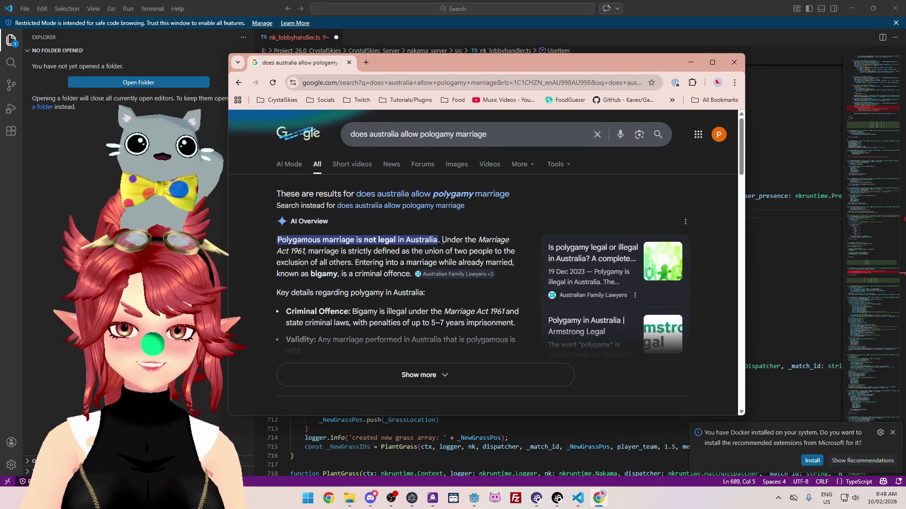
{"action": "left_click_drag", "start_coordinate": [442, 239], "coordinate": [455, 240]}
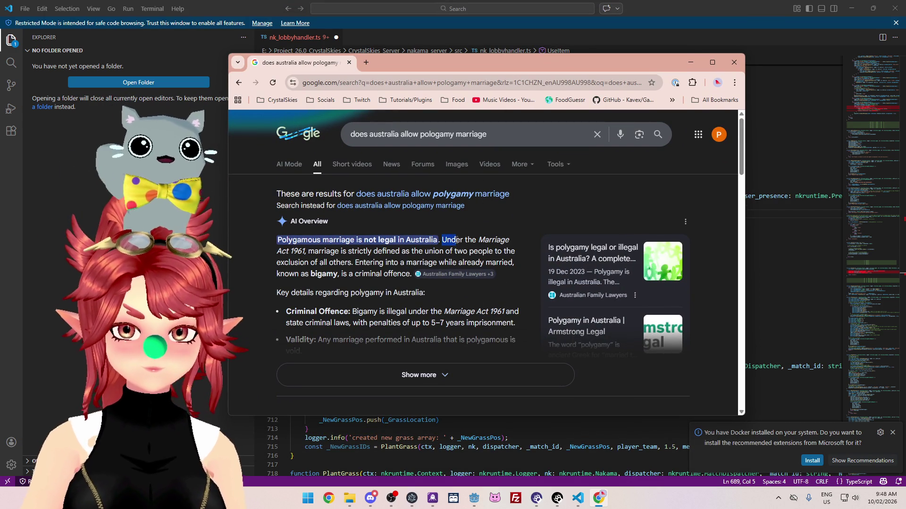
{"action": "left_click_drag", "start_coordinate": [383, 251], "coordinate": [490, 251]}
{"action": "left_click_drag", "start_coordinate": [355, 262], "coordinate": [446, 253]}
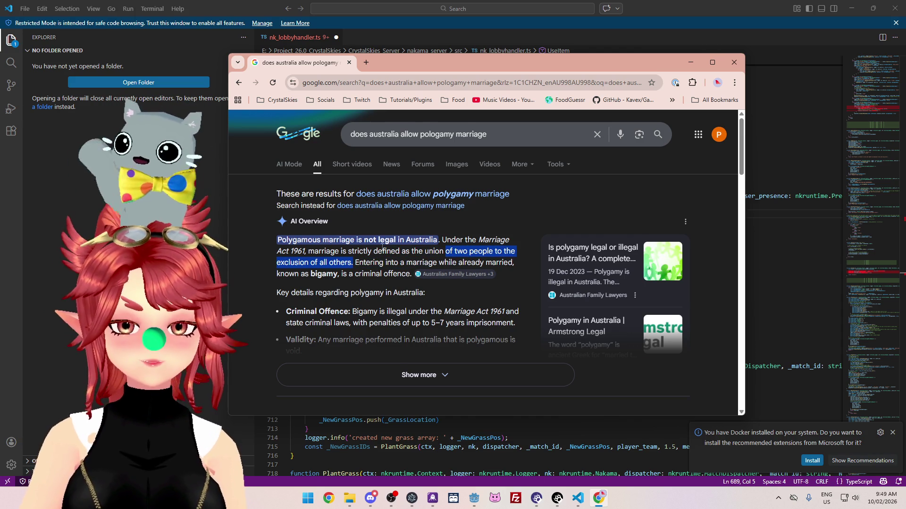
{"action": "scroll", "coordinate": [371, 252], "scroll_direction": "down", "scroll_amount": 1}
{"action": "scroll", "coordinate": [371, 255], "scroll_direction": "up", "scroll_amount": 1}
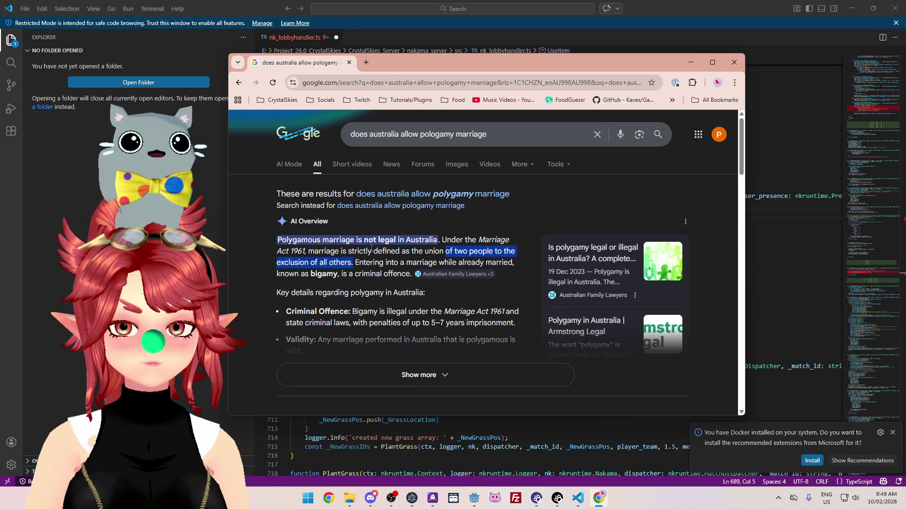
{"action": "scroll", "coordinate": [361, 239], "scroll_direction": "down", "scroll_amount": 1}
{"action": "scroll", "coordinate": [361, 239], "scroll_direction": "up", "scroll_amount": 1}
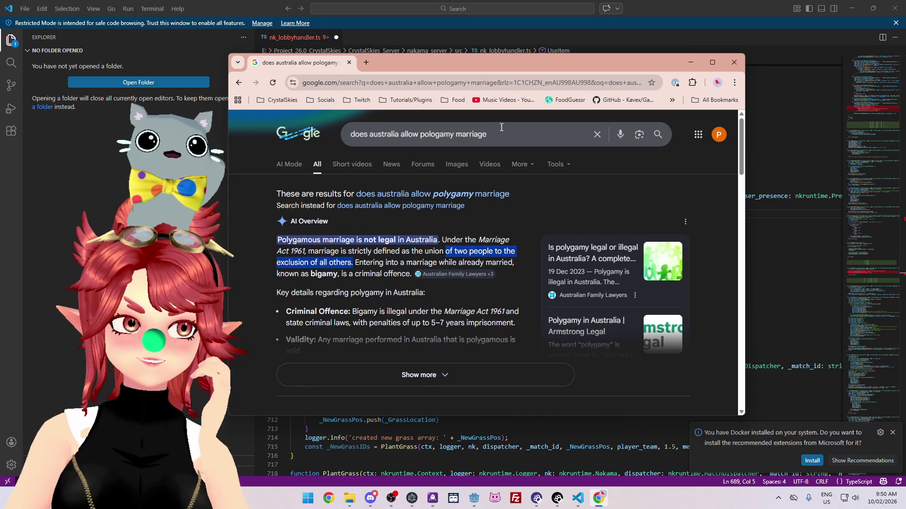
{"action": "left_click_drag", "start_coordinate": [511, 67], "coordinate": [523, 61]}
Step: Search Google for 'how much does it cost to buy an australian citizenship'
{"action": "triple_click", "coordinate": [524, 134]}
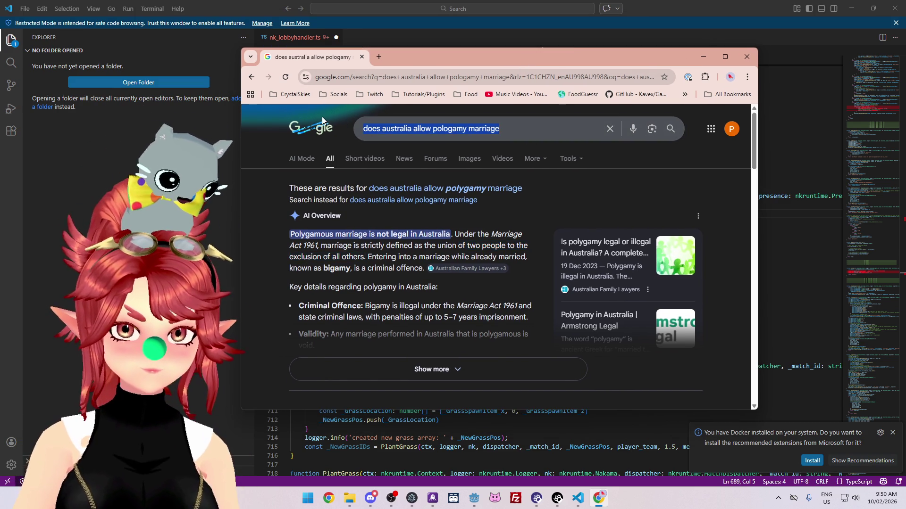
{"action": "type", "text": "how much does it"}
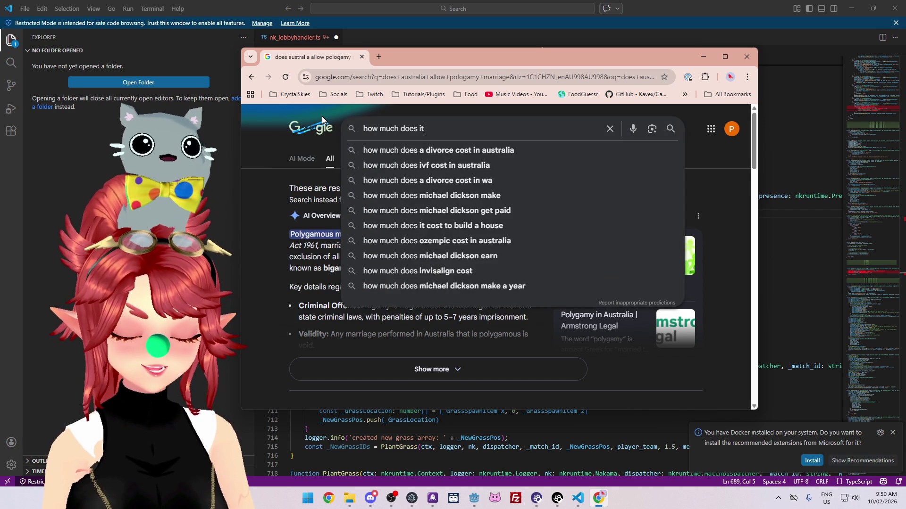
{"action": "type", "text": " cost to buy a"}
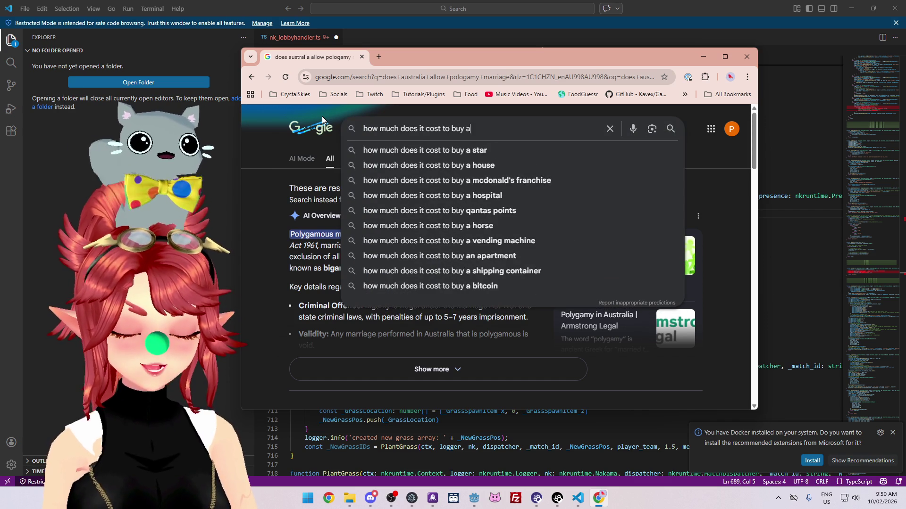
{"action": "type", "text": "n australian citi"}
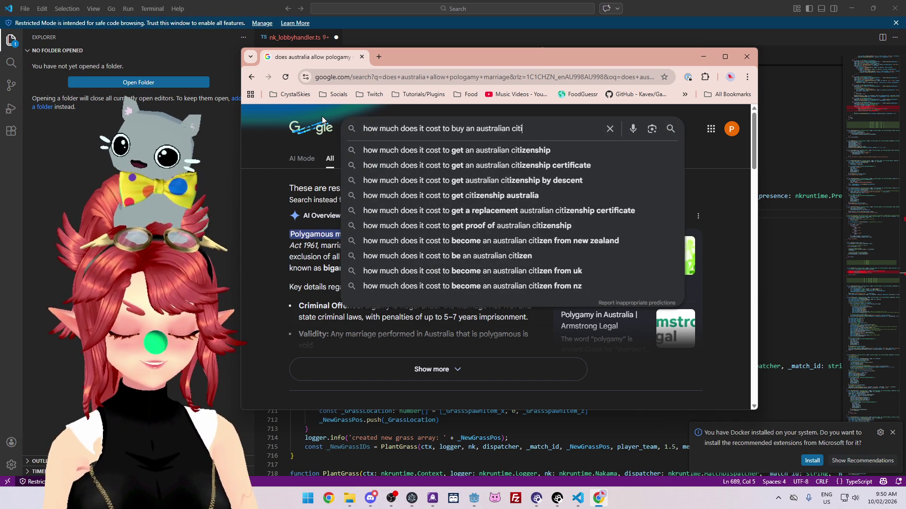
{"action": "type", "text": "zenship"}
{"action": "key", "text": "Return"}
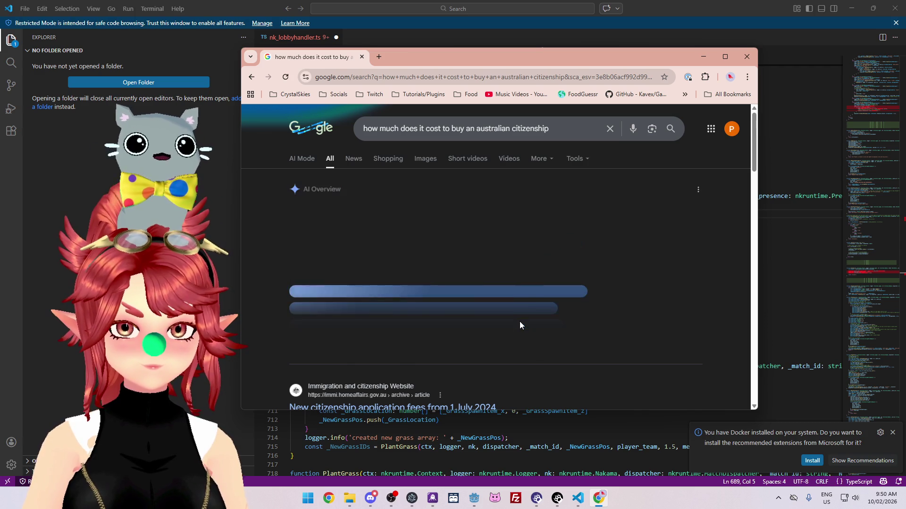
Step: Expand the overview's fee table and highlight the $575 AUD fee and pathway-dependent costs
{"action": "left_click", "coordinate": [511, 342]}
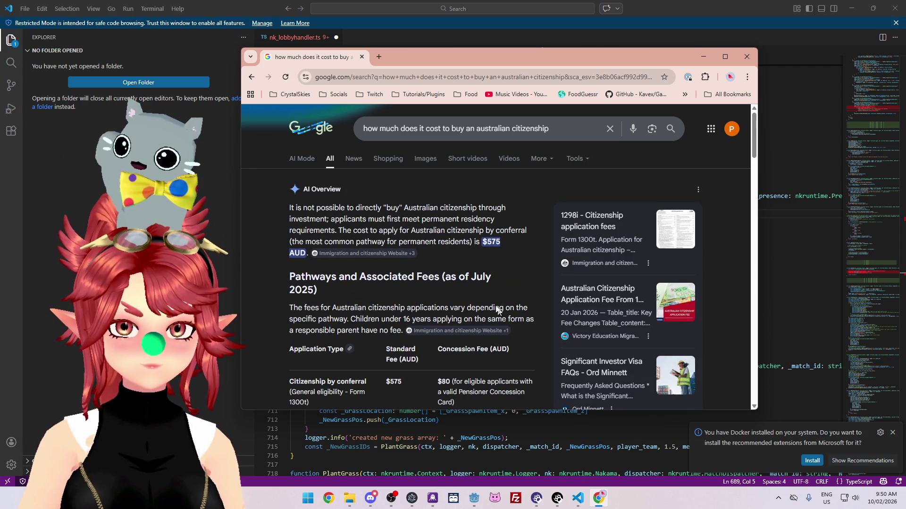
{"action": "left_click_drag", "start_coordinate": [402, 241], "coordinate": [505, 247]}
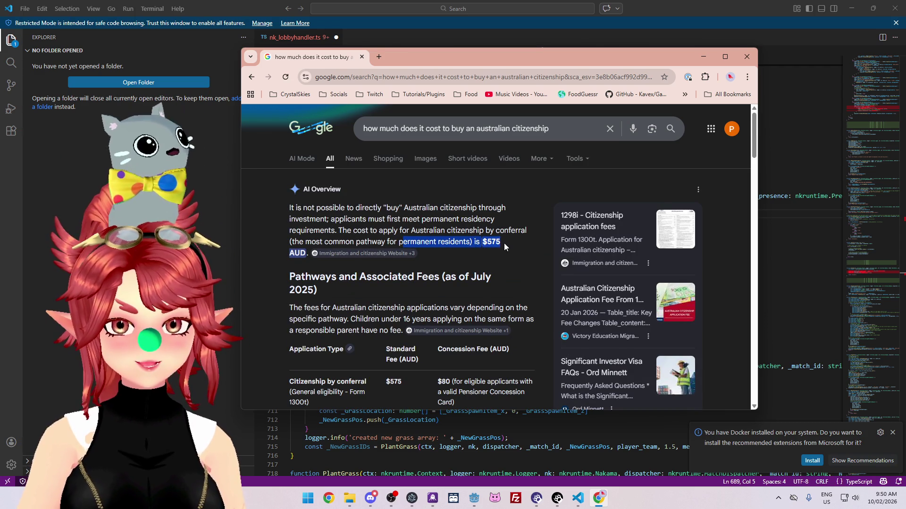
{"action": "scroll", "coordinate": [412, 248], "scroll_direction": "down", "scroll_amount": 6}
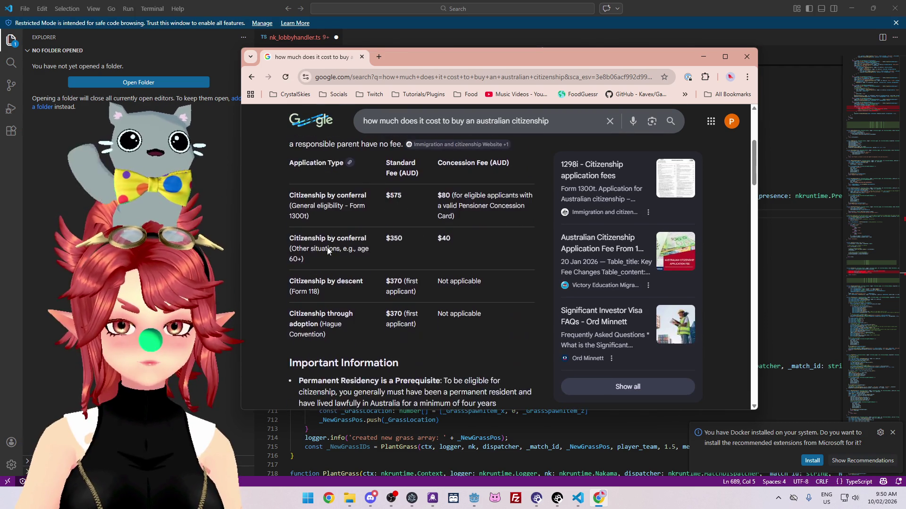
{"action": "scroll", "coordinate": [327, 248], "scroll_direction": "down", "scroll_amount": 2}
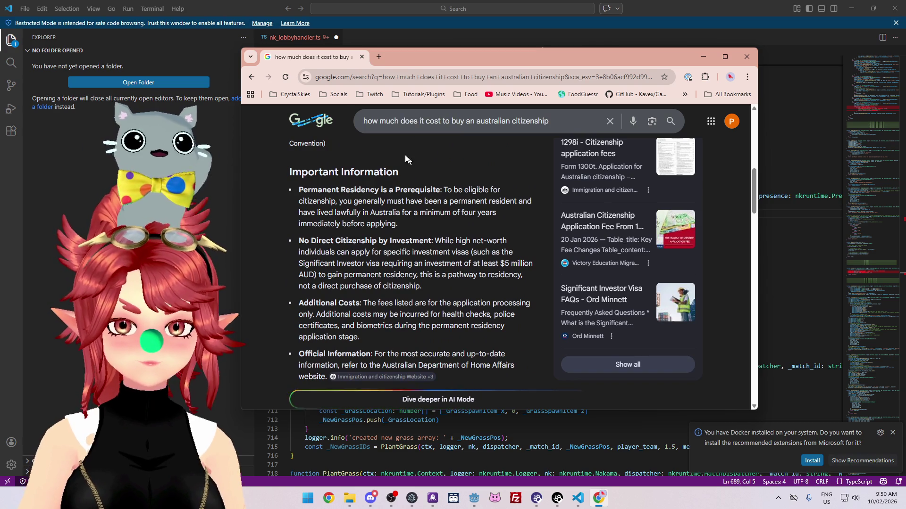
{"action": "scroll", "coordinate": [425, 263], "scroll_direction": "up", "scroll_amount": 1}
{"action": "scroll", "coordinate": [424, 264], "scroll_direction": "up", "scroll_amount": 3}
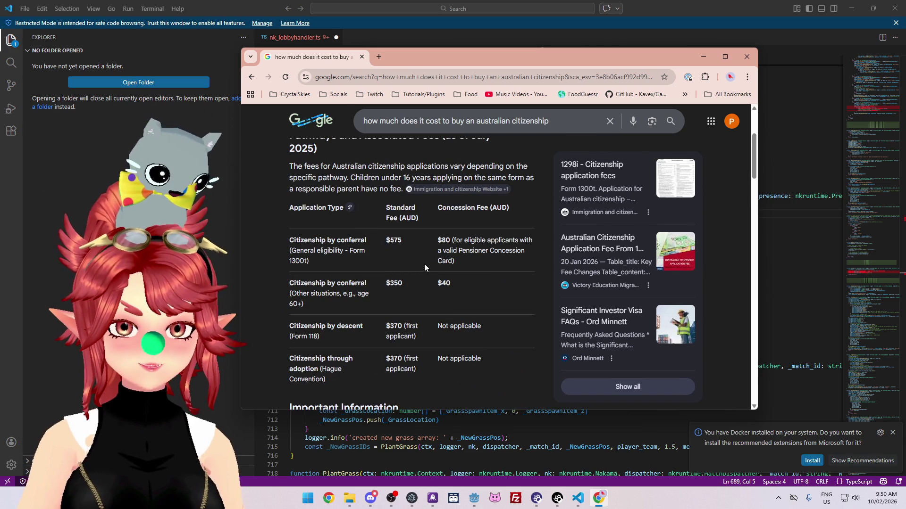
{"action": "scroll", "coordinate": [425, 270], "scroll_direction": "up", "scroll_amount": 1}
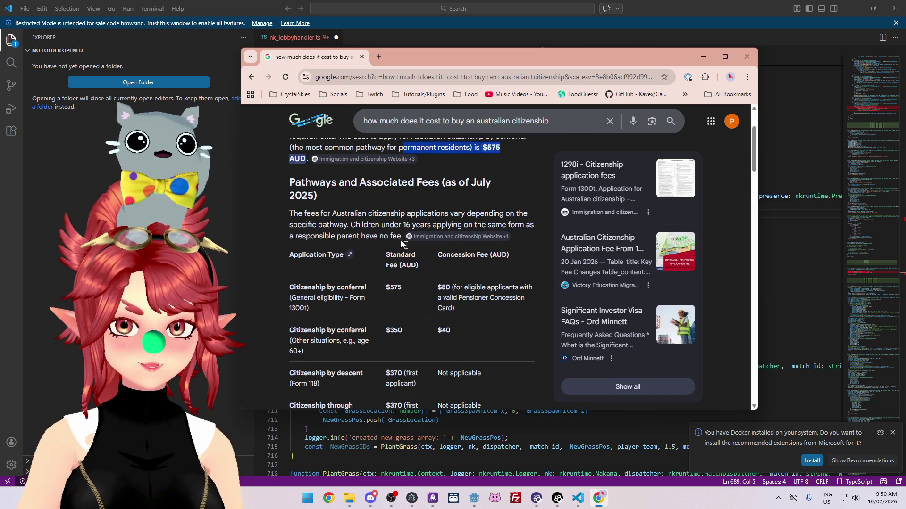
{"action": "left_click_drag", "start_coordinate": [323, 214], "coordinate": [388, 225]}
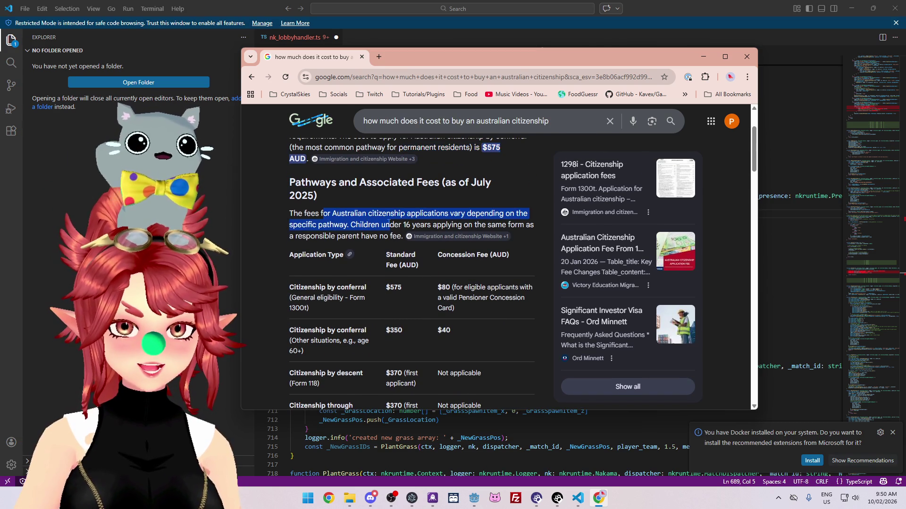
{"action": "scroll", "coordinate": [448, 257], "scroll_direction": "up", "scroll_amount": 2}
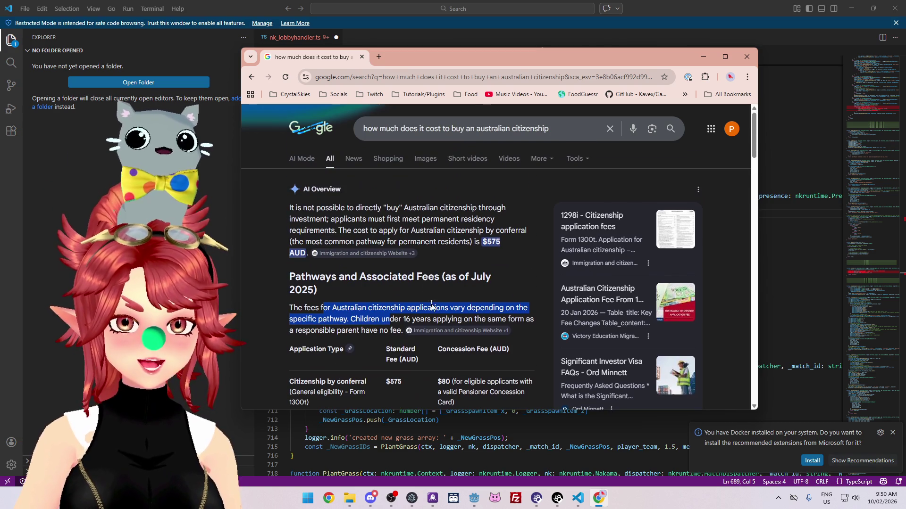
{"action": "left_click", "coordinate": [380, 61]}
{"action": "type", "text": "austalia visa investor"}
{"action": "key", "text": "Return"}
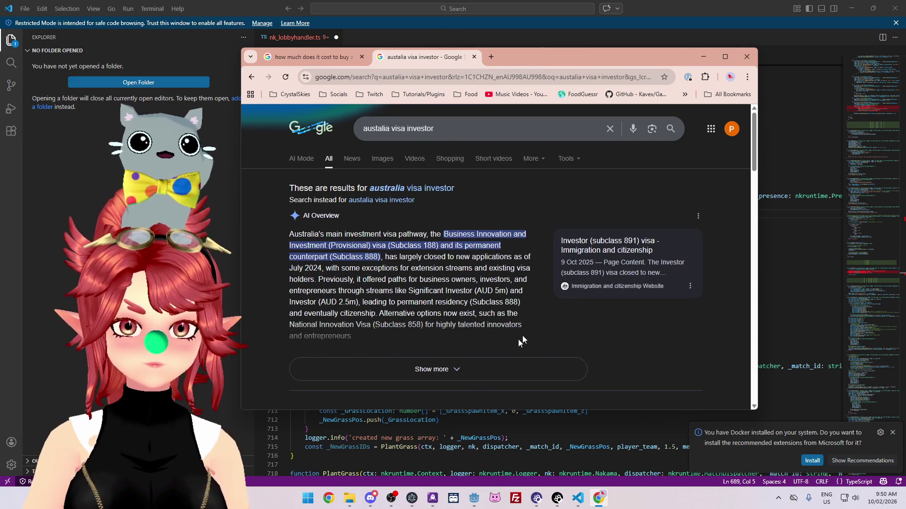
{"action": "left_click", "coordinate": [487, 369]}
{"action": "scroll", "coordinate": [386, 246], "scroll_direction": "down", "scroll_amount": 1}
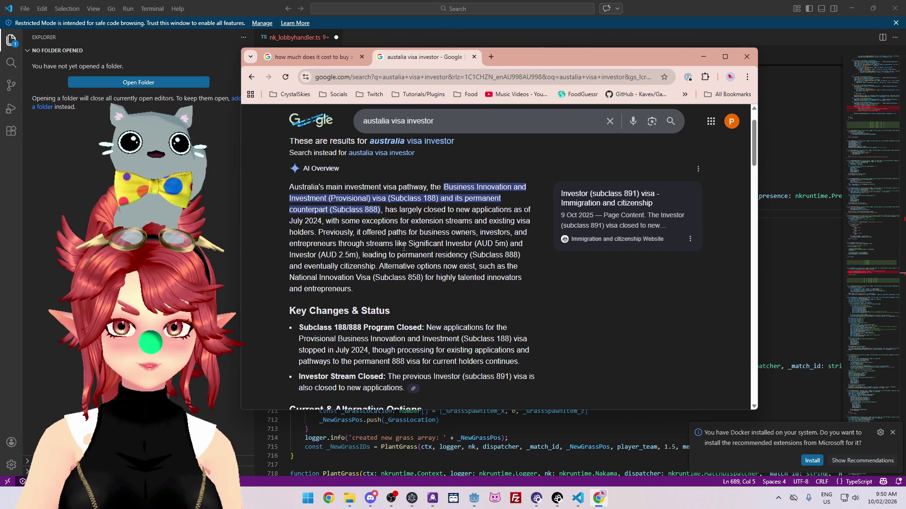
{"action": "left_click_drag", "start_coordinate": [410, 244], "coordinate": [509, 242]}
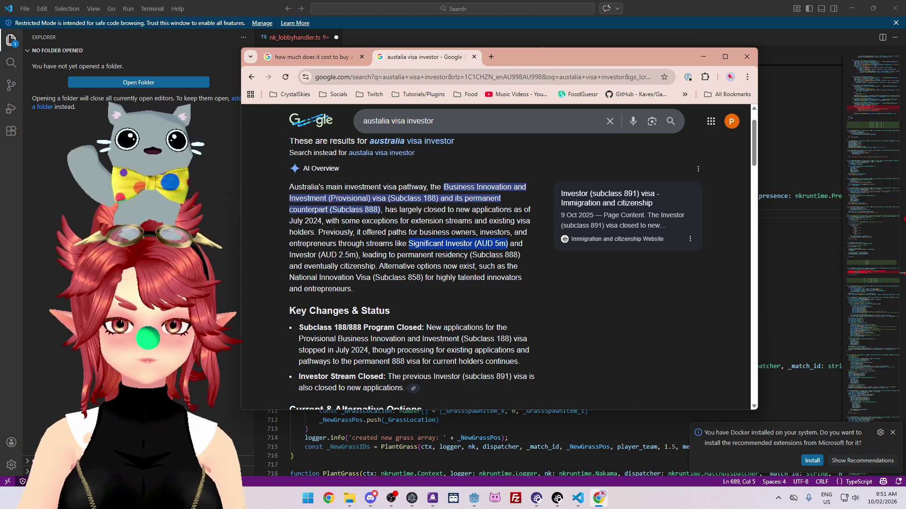
{"action": "left_click_drag", "start_coordinate": [289, 256], "coordinate": [358, 256]}
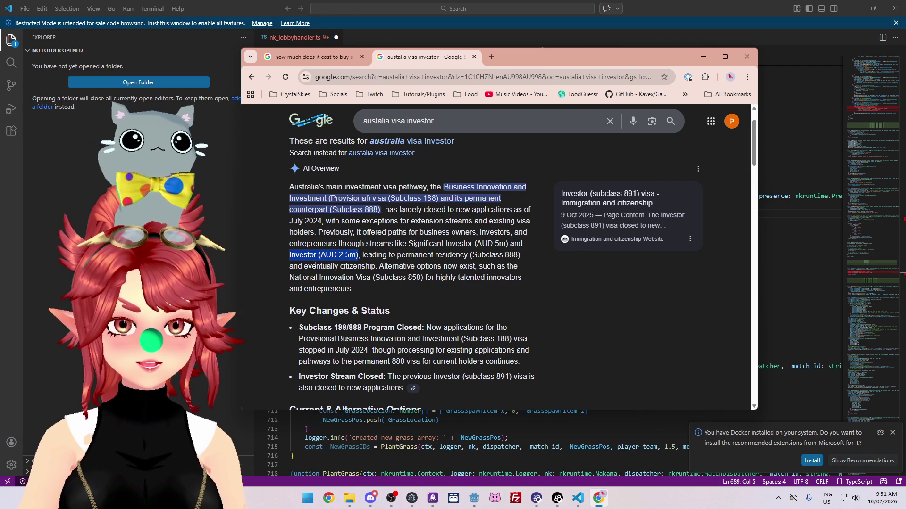
{"action": "left_click_drag", "start_coordinate": [316, 266], "coordinate": [365, 268]}
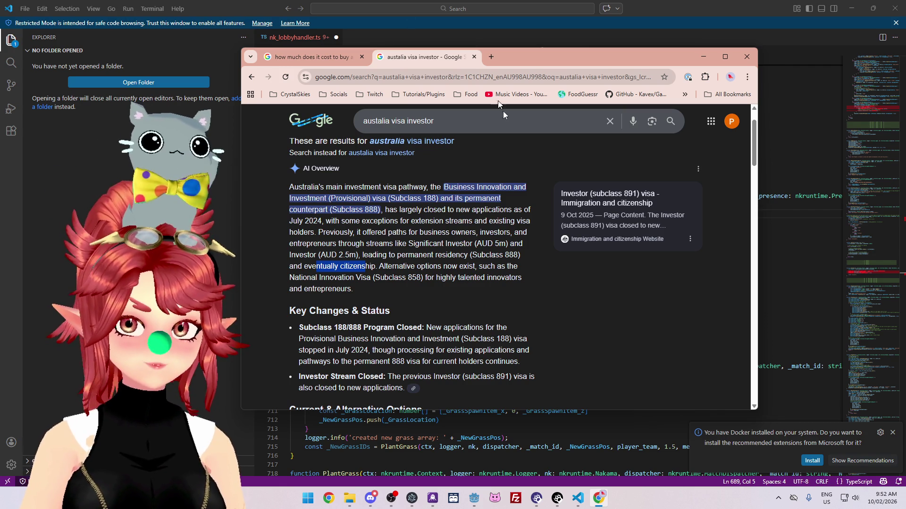
{"action": "left_click_drag", "start_coordinate": [583, 60], "coordinate": [592, 49]}
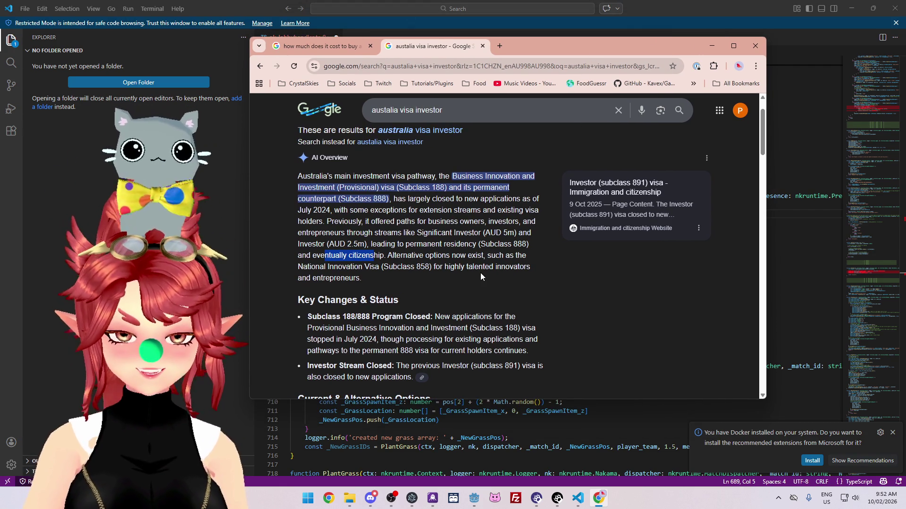
{"action": "mouse_move", "coordinate": [388, 256]}
{"action": "left_mouse_down"}
{"action": "mouse_move", "coordinate": [495, 256]}
{"action": "mouse_move", "coordinate": [482, 255]}
{"action": "left_mouse_up"}
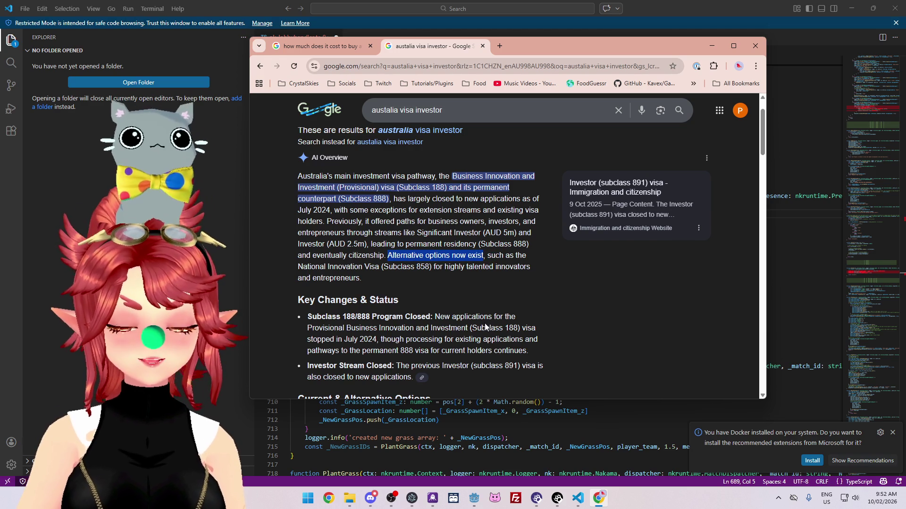
{"action": "scroll", "coordinate": [485, 324], "scroll_direction": "down", "scroll_amount": 4}
{"action": "scroll", "coordinate": [481, 314], "scroll_direction": "up", "scroll_amount": 4}
{"action": "scroll", "coordinate": [481, 312], "scroll_direction": "up", "scroll_amount": 1}
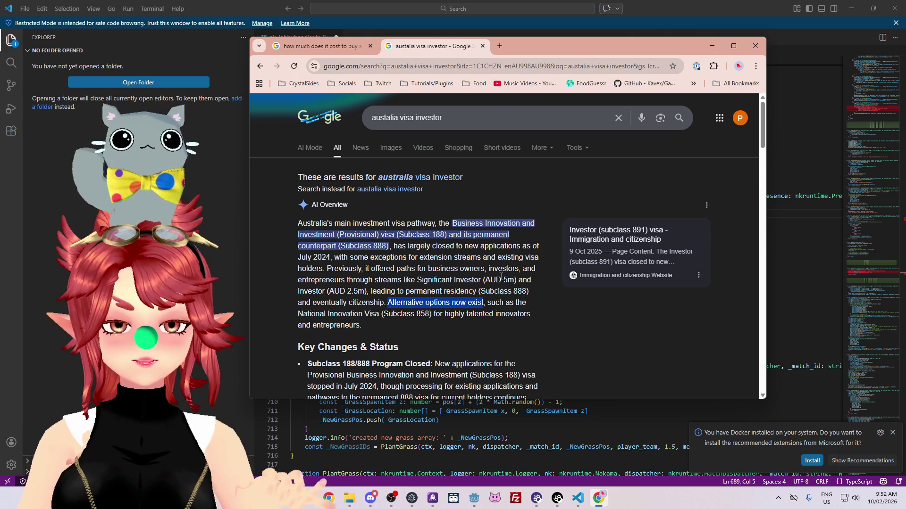
{"action": "mouse_move", "coordinate": [416, 280]}
{"action": "left_mouse_down"}
{"action": "mouse_move", "coordinate": [529, 281]}
{"action": "mouse_move", "coordinate": [399, 302]}
{"action": "mouse_move", "coordinate": [367, 291]}
{"action": "left_mouse_up"}
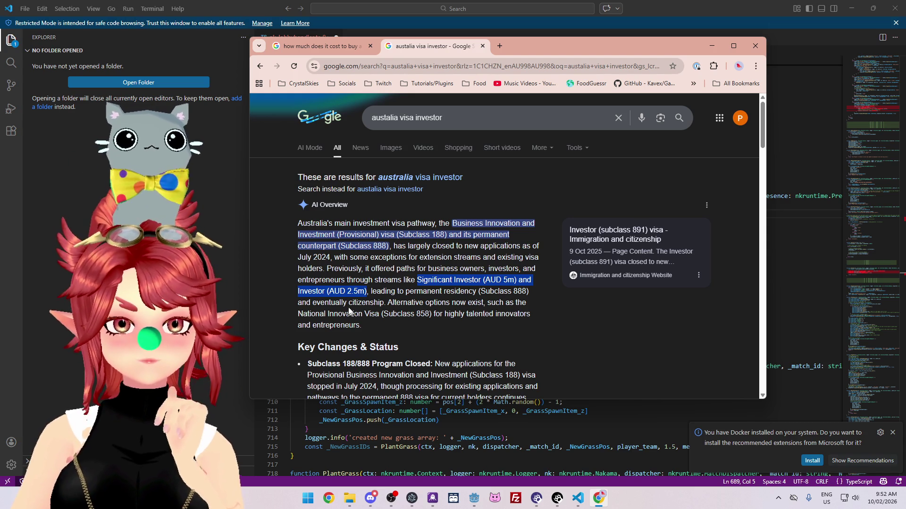
{"action": "left_click", "coordinate": [365, 290]}
{"action": "mouse_move", "coordinate": [365, 291]}
{"action": "left_mouse_down"}
{"action": "mouse_move", "coordinate": [384, 303]}
{"action": "mouse_move", "coordinate": [298, 293]}
{"action": "mouse_move", "coordinate": [368, 291]}
{"action": "left_mouse_up"}
{"action": "left_click", "coordinate": [378, 292]}
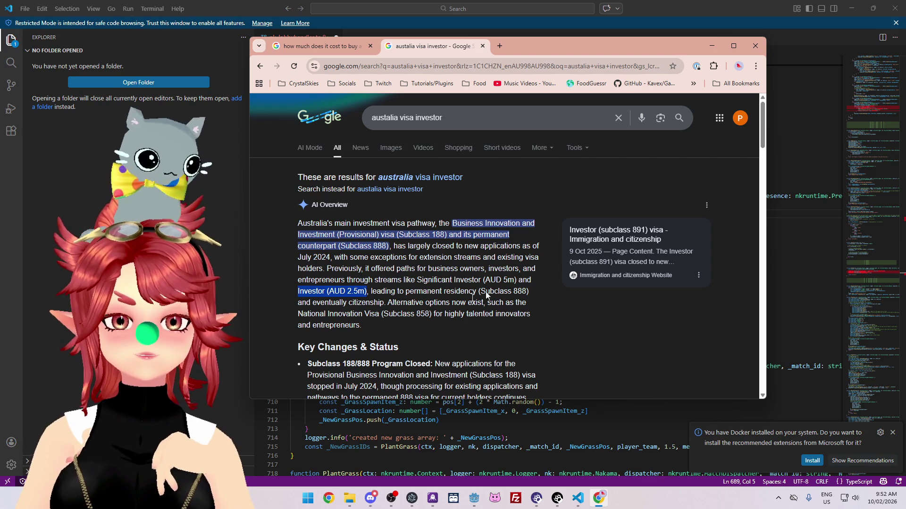
{"action": "left_click", "coordinate": [295, 297]}
{"action": "left_click_drag", "start_coordinate": [296, 291], "coordinate": [368, 291]}
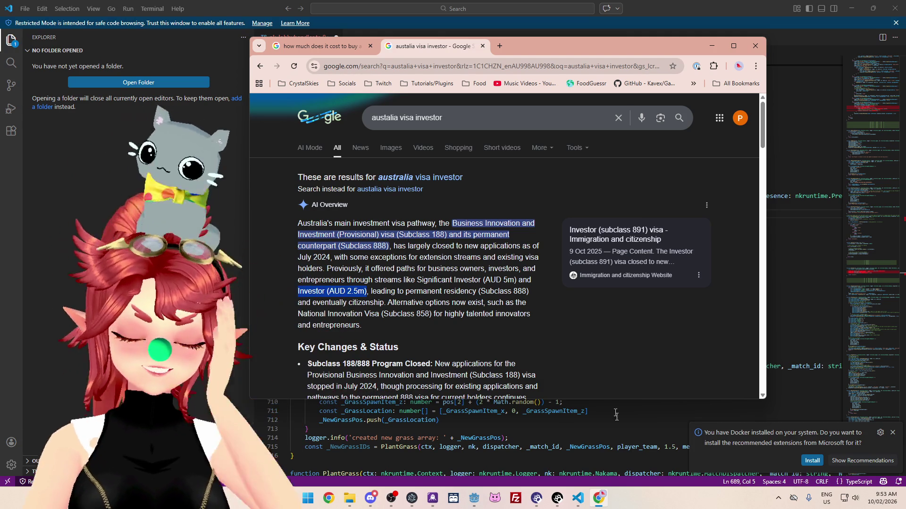
Step: Scroll the investor visa overview down to the Current & Alternative Options list
{"action": "scroll", "coordinate": [477, 273], "scroll_direction": "down", "scroll_amount": 3}
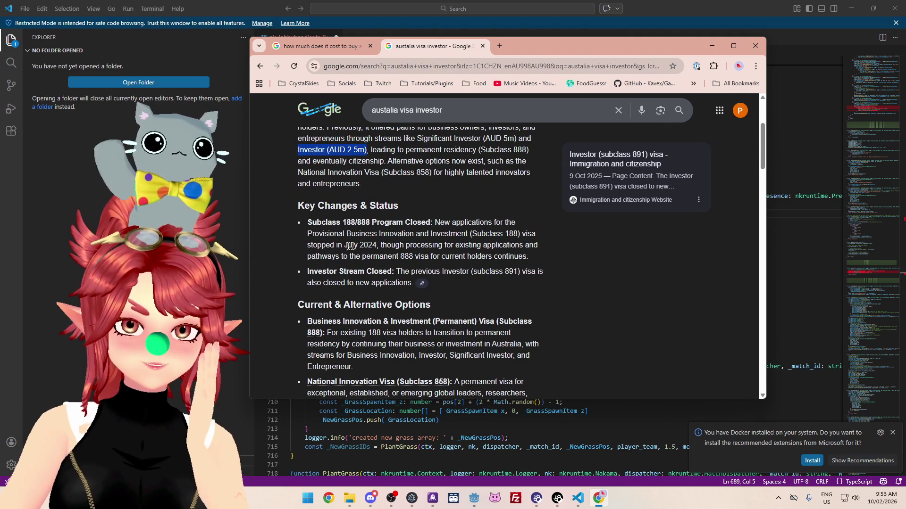
{"action": "left_click_drag", "start_coordinate": [418, 272], "coordinate": [457, 272]}
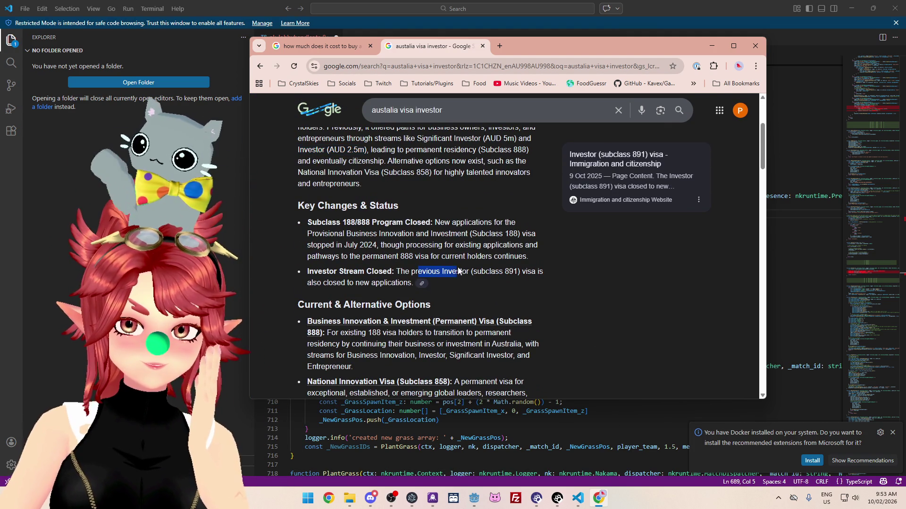
{"action": "scroll", "coordinate": [474, 279], "scroll_direction": "down", "scroll_amount": 1}
{"action": "scroll", "coordinate": [474, 281], "scroll_direction": "down", "scroll_amount": 1}
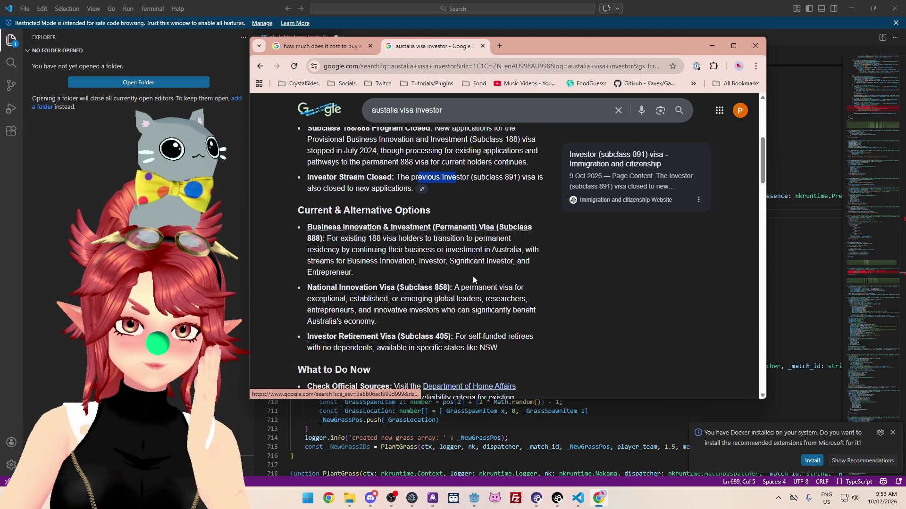
{"action": "left_click_drag", "start_coordinate": [332, 211], "coordinate": [409, 216]}
{"action": "scroll", "coordinate": [410, 216], "scroll_direction": "down", "scroll_amount": 1}
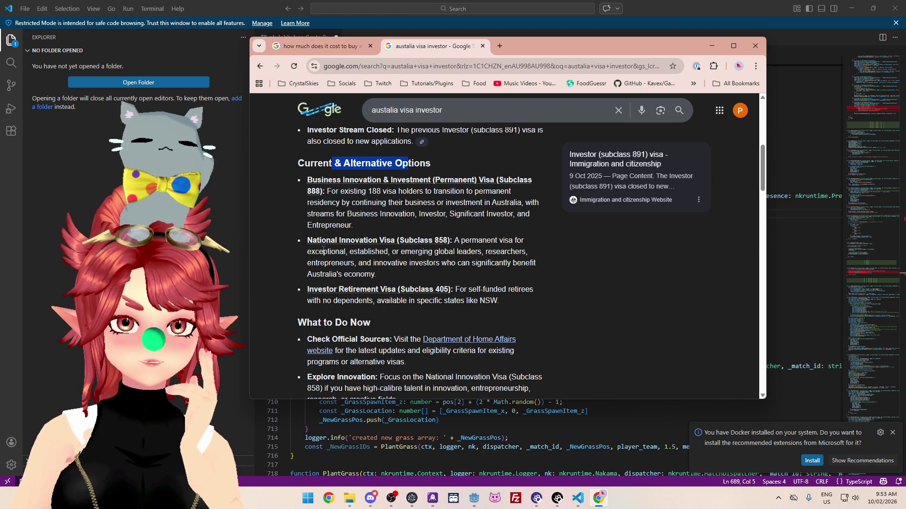
Step: Highlight the National Innovation Visa and Subclass 405 retiree, no-dependents and specific-states conditions
{"action": "left_click_drag", "start_coordinate": [324, 251], "coordinate": [360, 252]}
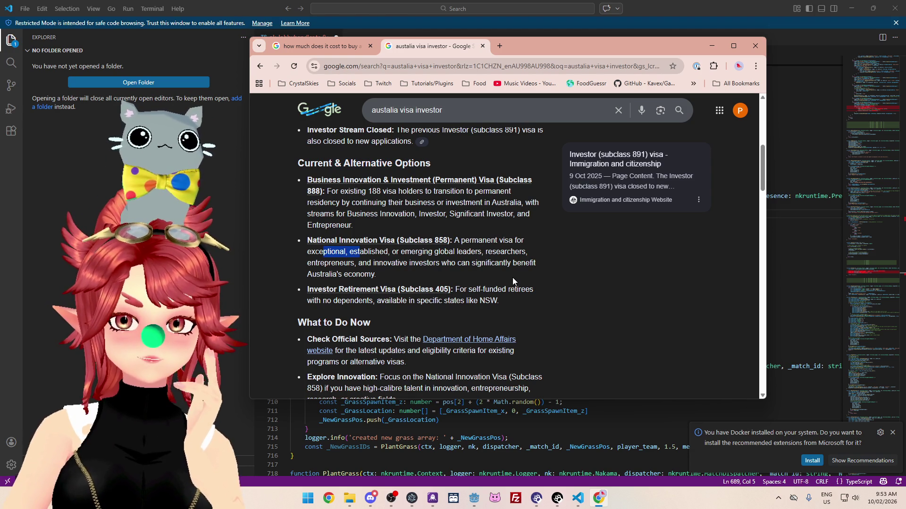
{"action": "left_click_drag", "start_coordinate": [515, 290], "coordinate": [481, 289]}
{"action": "left_click_drag", "start_coordinate": [327, 301], "coordinate": [400, 300]}
{"action": "left_click_drag", "start_coordinate": [485, 301], "coordinate": [376, 301]}
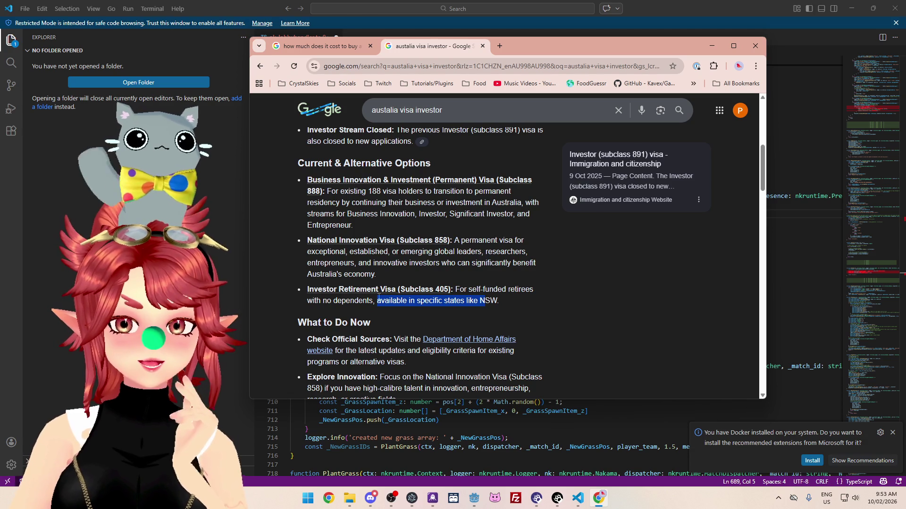
{"action": "scroll", "coordinate": [480, 314], "scroll_direction": "down", "scroll_amount": 1}
{"action": "scroll", "coordinate": [489, 303], "scroll_direction": "down", "scroll_amount": 3}
{"action": "scroll", "coordinate": [495, 304], "scroll_direction": "up", "scroll_amount": 4}
{"action": "left_click_drag", "start_coordinate": [503, 305], "coordinate": [456, 291]}
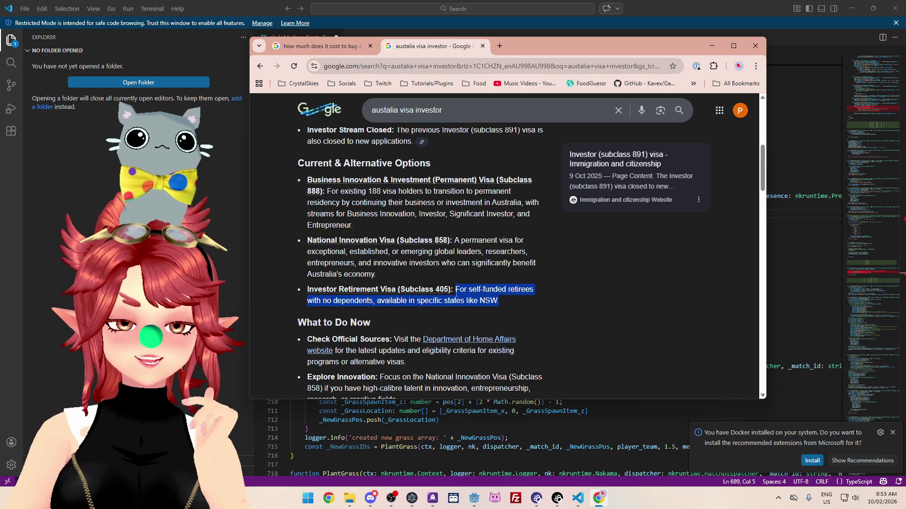
Step: Search Investor Retirement Visa (Subclass 405), open its Home Affairs page and maximize Chrome
{"action": "left_click", "coordinate": [372, 292]}
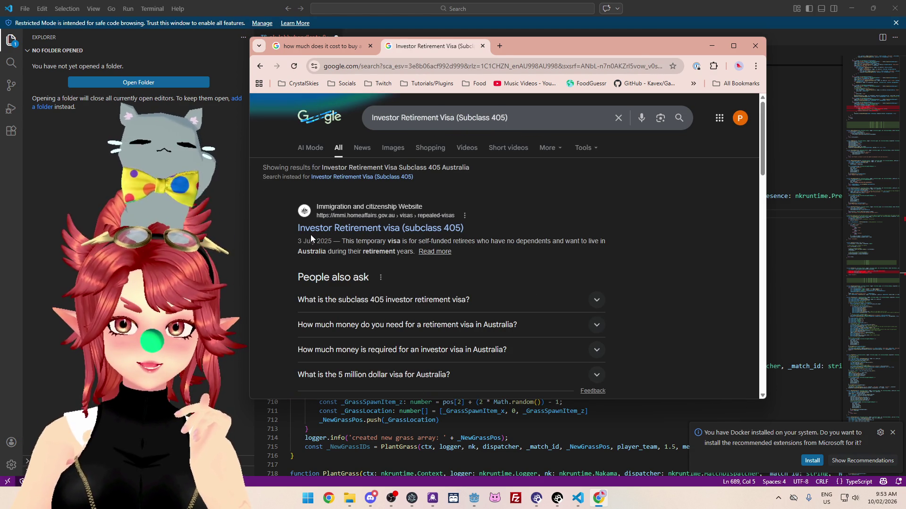
{"action": "mouse_move", "coordinate": [356, 243]}
{"action": "left_mouse_down"}
{"action": "mouse_move", "coordinate": [580, 243]}
{"action": "mouse_move", "coordinate": [394, 250]}
{"action": "left_mouse_up"}
{"action": "left_click", "coordinate": [587, 242]}
{"action": "left_click", "coordinate": [389, 229]}
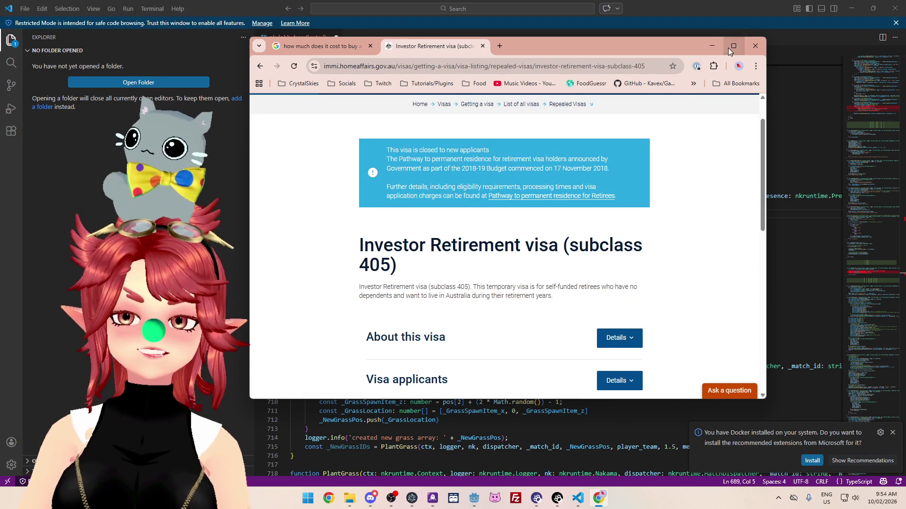
{"action": "left_click", "coordinate": [733, 45]}
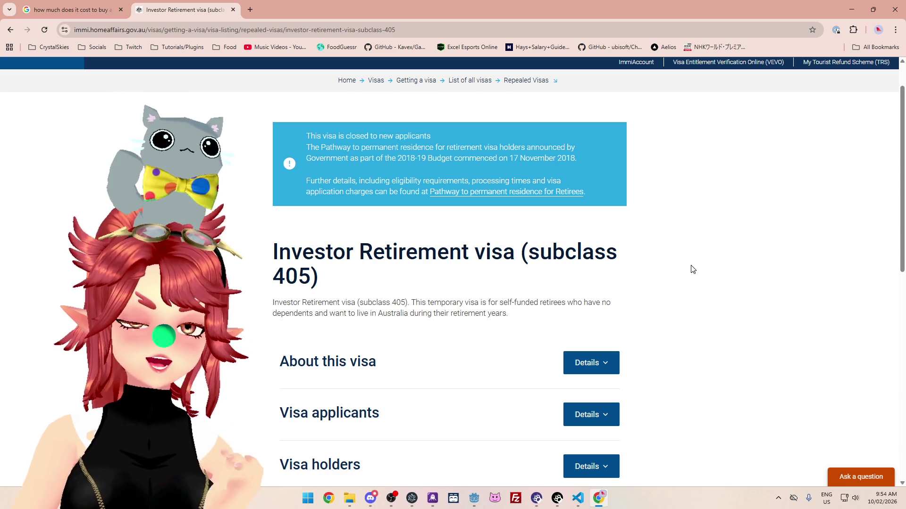
{"action": "scroll", "coordinate": [693, 283], "scroll_direction": "down", "scroll_amount": 2}
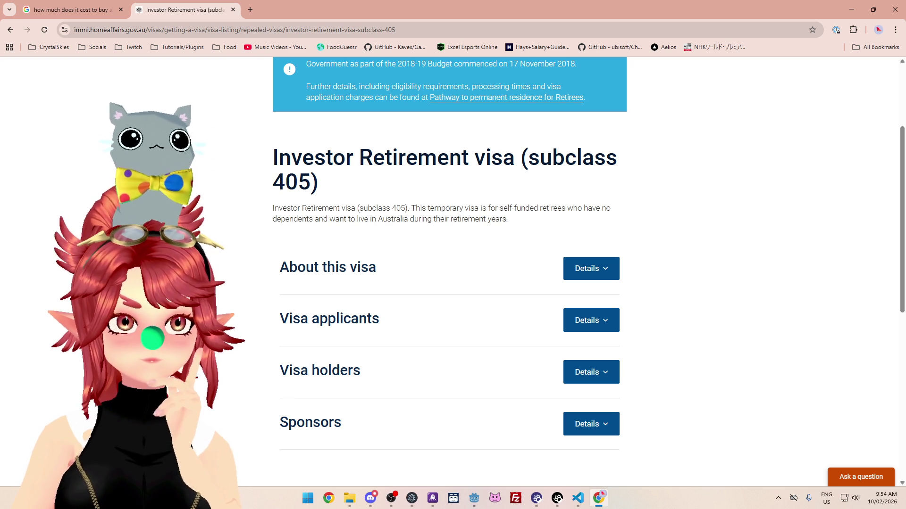
{"action": "scroll", "coordinate": [709, 307], "scroll_direction": "down", "scroll_amount": 3}
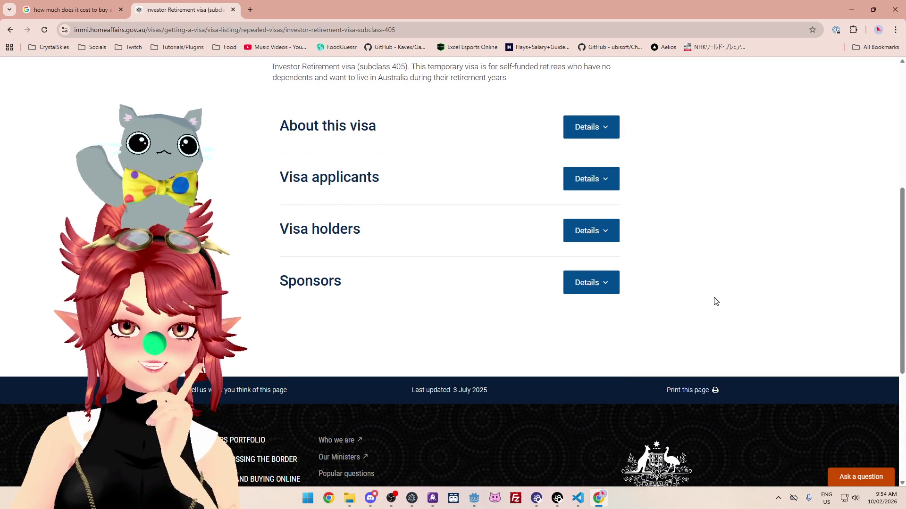
{"action": "scroll", "coordinate": [713, 283], "scroll_direction": "up", "scroll_amount": 1}
Step: Expand About this visa and highlight the temporary visa's four-year stay condition
{"action": "left_click", "coordinate": [600, 164]}
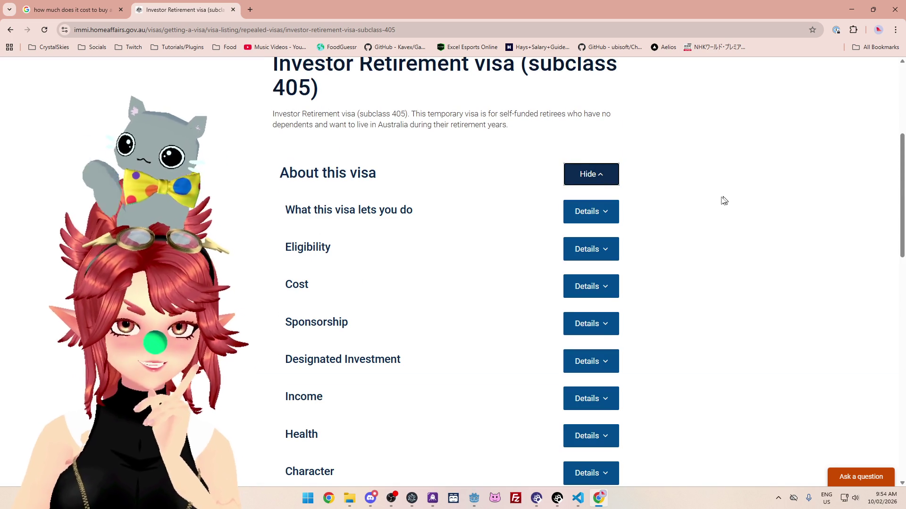
{"action": "left_click", "coordinate": [610, 216]}
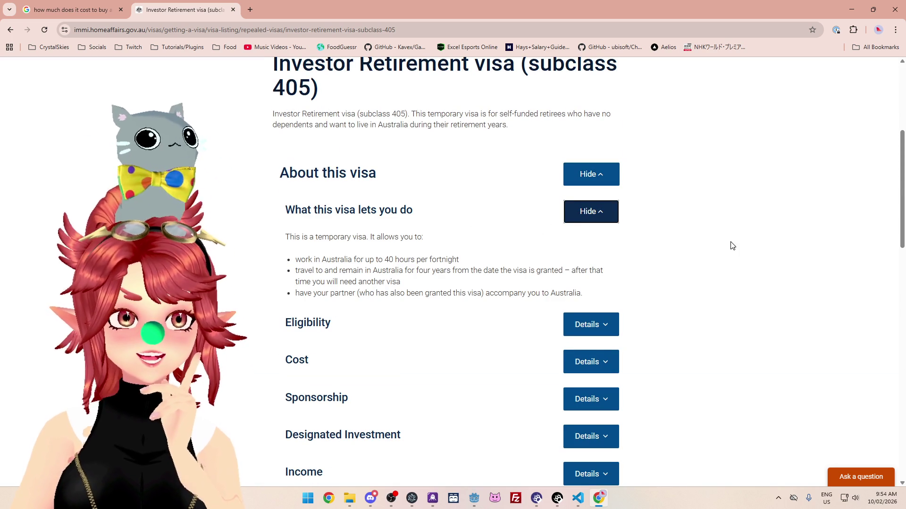
{"action": "scroll", "coordinate": [706, 251], "scroll_direction": "down", "scroll_amount": 1}
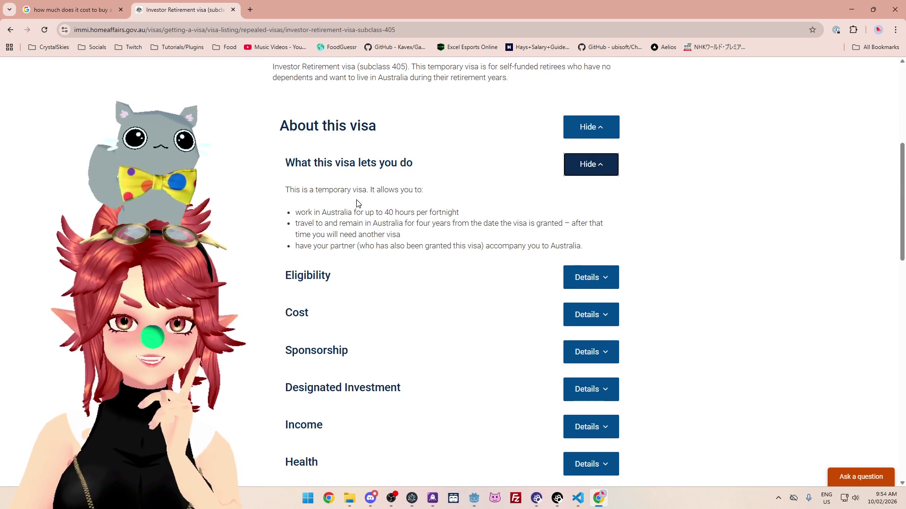
{"action": "mouse_move", "coordinate": [285, 192]}
{"action": "left_mouse_down"}
{"action": "mouse_move", "coordinate": [374, 193]}
{"action": "mouse_move", "coordinate": [377, 213]}
{"action": "mouse_move", "coordinate": [469, 212]}
{"action": "left_mouse_up"}
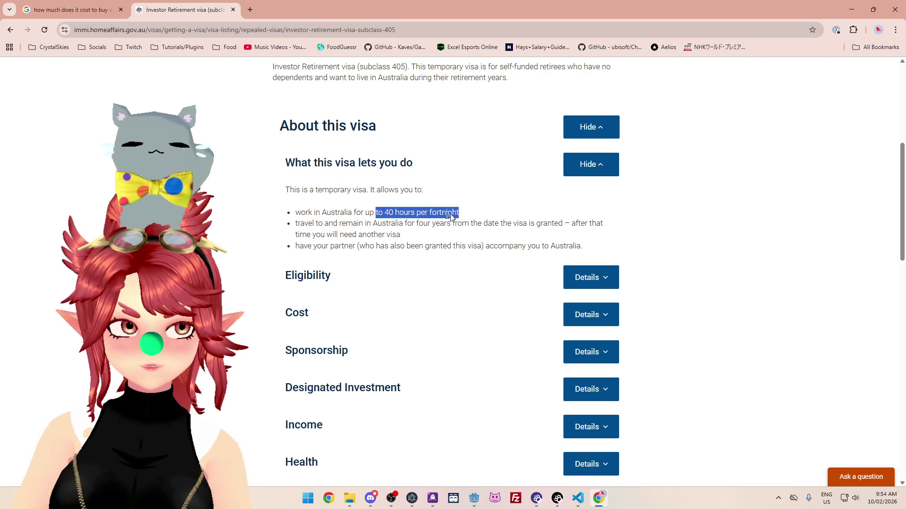
{"action": "left_click_drag", "start_coordinate": [297, 223], "coordinate": [580, 223]}
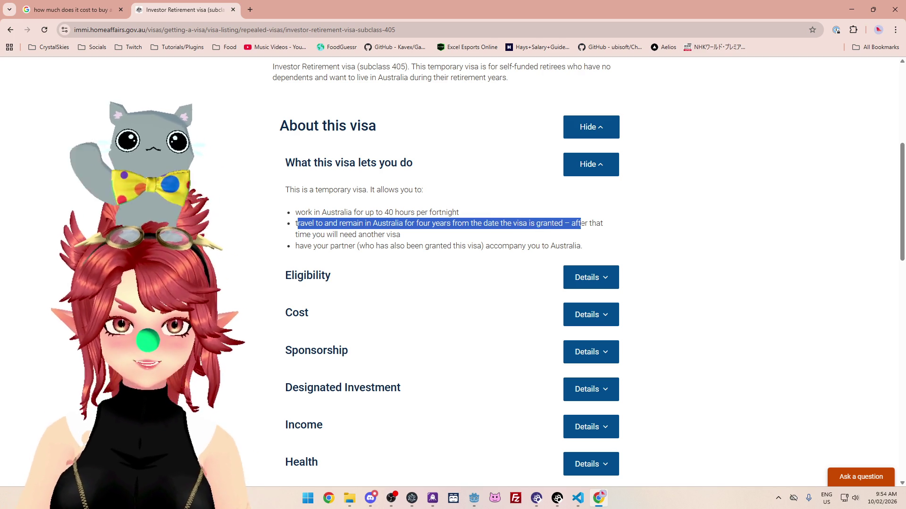
{"action": "left_click_drag", "start_coordinate": [352, 234], "coordinate": [410, 235]}
{"action": "left_click", "coordinate": [411, 236]}
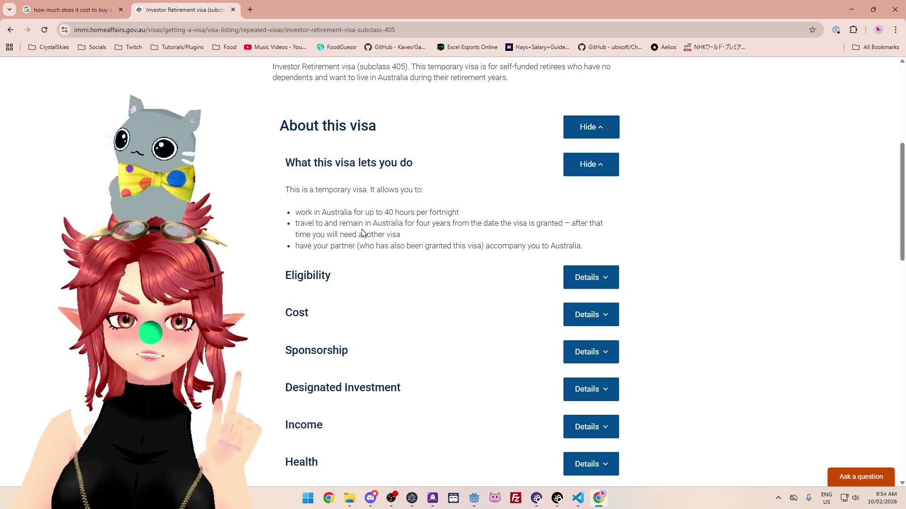
{"action": "left_click_drag", "start_coordinate": [339, 224], "coordinate": [563, 224]}
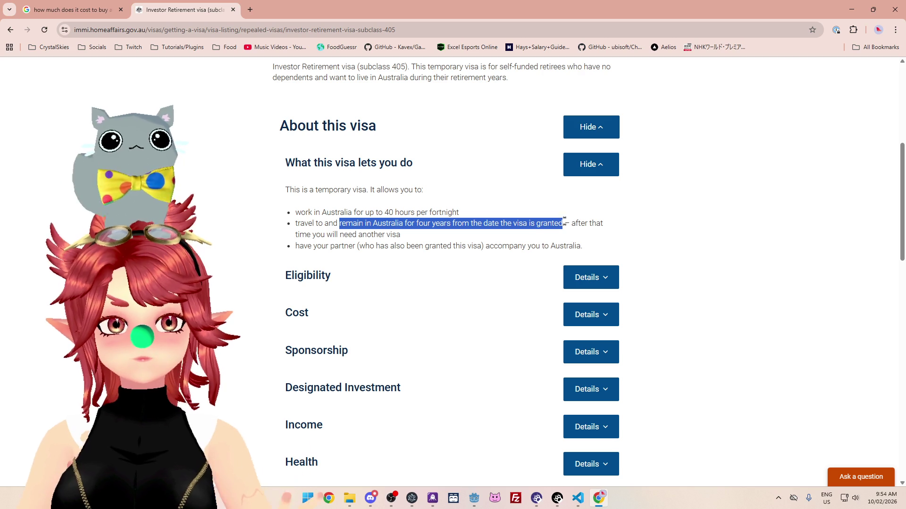
Step: Expand Eligibility and highlight the existing Investor Retirement visa holder condition
{"action": "left_click", "coordinate": [578, 277]}
{"action": "scroll", "coordinate": [386, 276], "scroll_direction": "down", "scroll_amount": 1}
{"action": "scroll", "coordinate": [386, 276], "scroll_direction": "down", "scroll_amount": 1}
{"action": "left_click_drag", "start_coordinate": [334, 208], "coordinate": [421, 222]}
{"action": "left_click", "coordinate": [320, 238]}
{"action": "left_click_drag", "start_coordinate": [301, 231], "coordinate": [384, 231]}
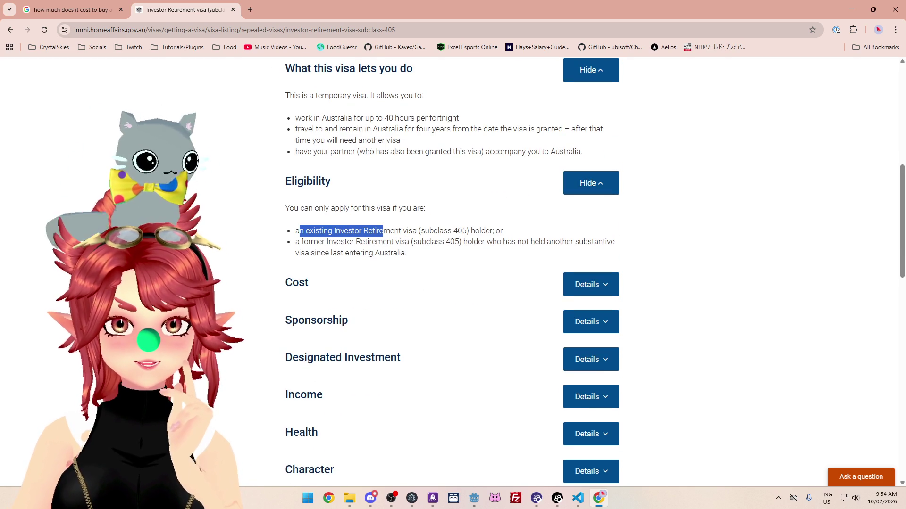
{"action": "left_click", "coordinate": [374, 212]}
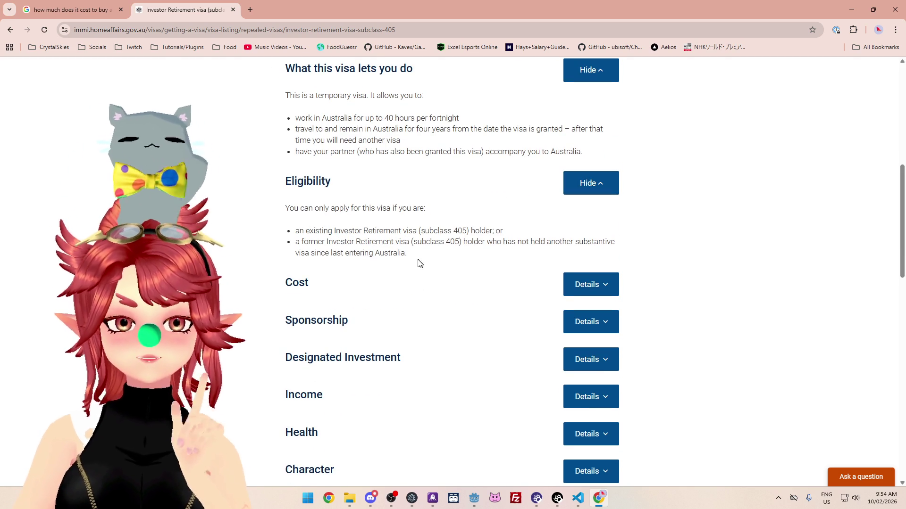
{"action": "left_click_drag", "start_coordinate": [418, 261], "coordinate": [297, 283]}
{"action": "left_click", "coordinate": [297, 283]}
Step: Highlight both eligibility conditions: existing or former Investor Retirement visa holders
{"action": "scroll", "coordinate": [289, 101], "scroll_direction": "up", "scroll_amount": 8}
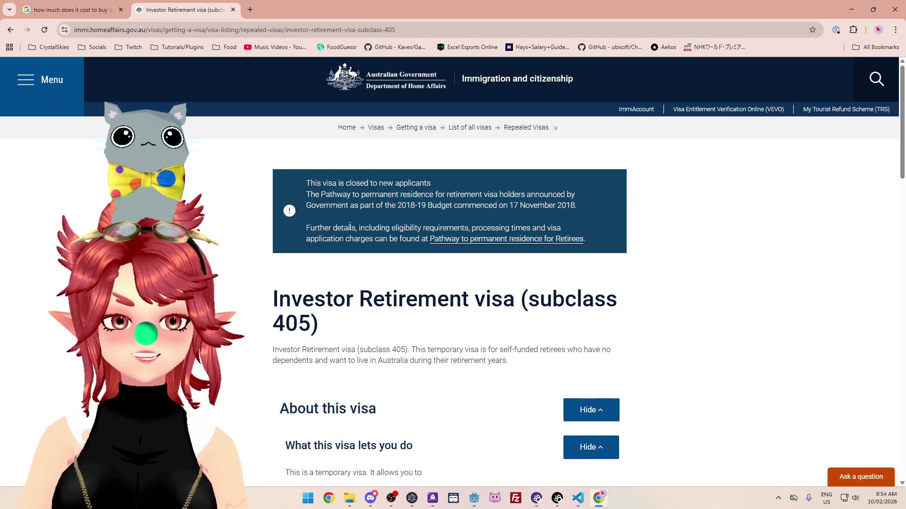
{"action": "scroll", "coordinate": [289, 100], "scroll_direction": "down", "scroll_amount": 4}
{"action": "scroll", "coordinate": [433, 148], "scroll_direction": "down", "scroll_amount": 5}
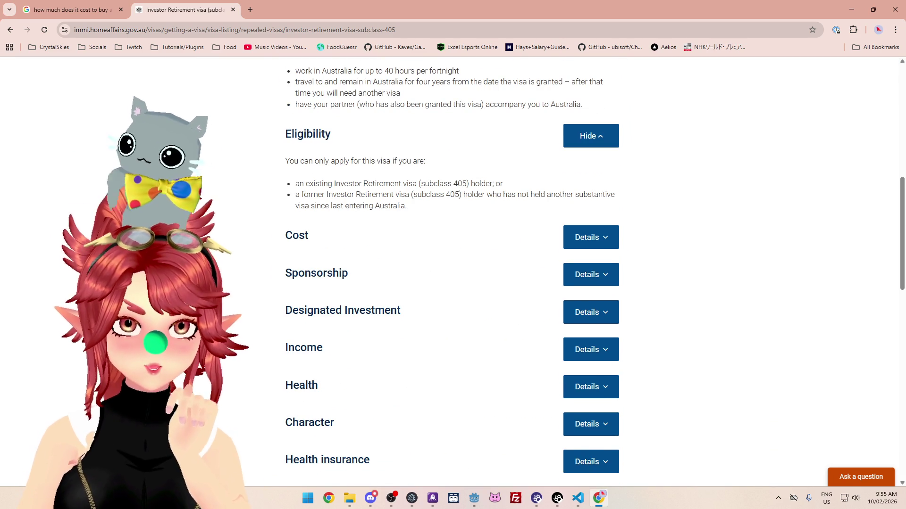
{"action": "left_click_drag", "start_coordinate": [304, 184], "coordinate": [390, 184]}
{"action": "left_click_drag", "start_coordinate": [312, 195], "coordinate": [382, 195]}
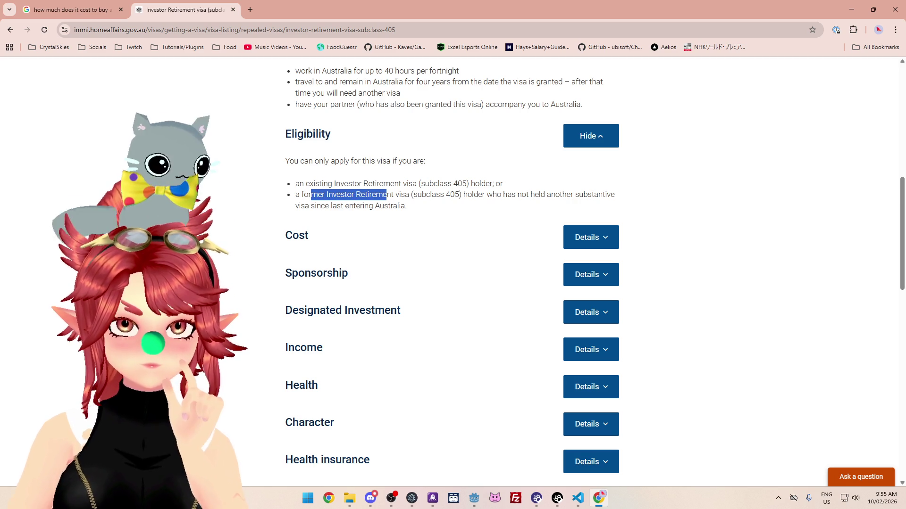
{"action": "left_click", "coordinate": [417, 195]}
{"action": "left_click_drag", "start_coordinate": [477, 195], "coordinate": [293, 184]}
{"action": "left_click", "coordinate": [388, 194]}
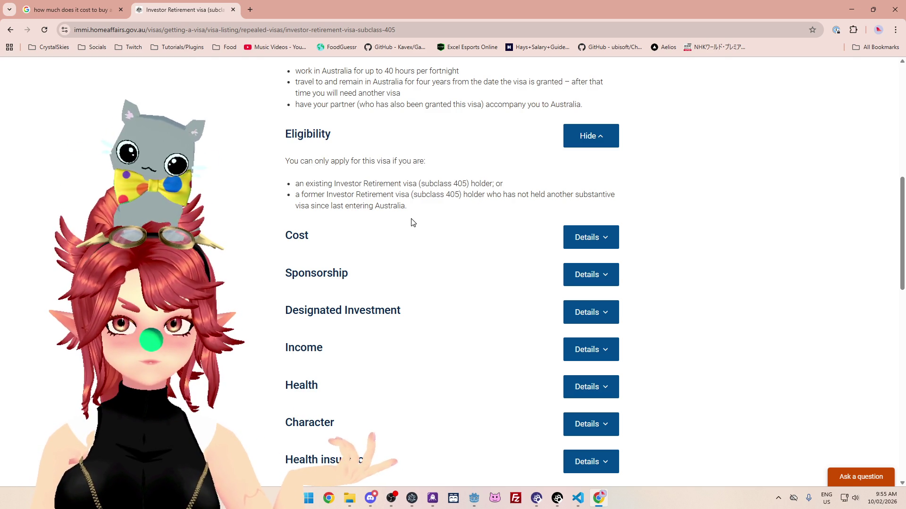
Step: Briefly expand and collapse the Cost section, then reread the eligibility text
{"action": "left_click", "coordinate": [583, 238]}
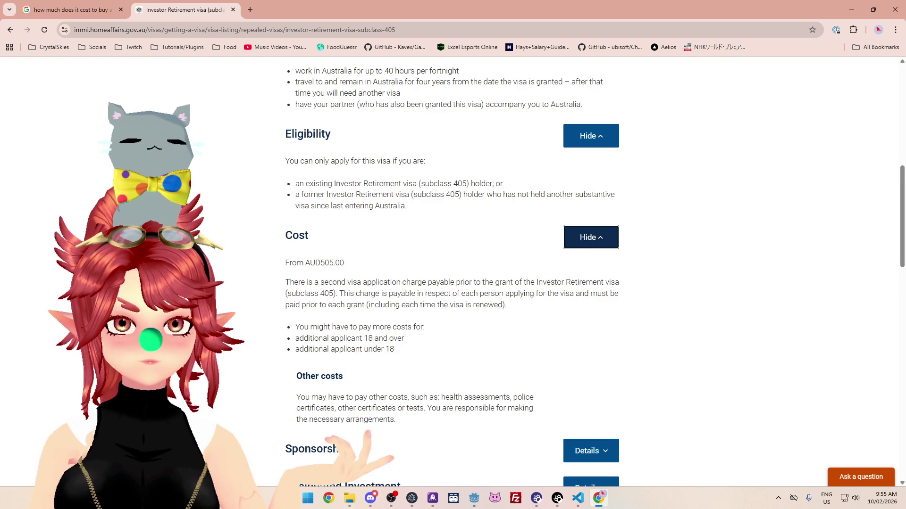
{"action": "left_click", "coordinate": [573, 237]}
{"action": "left_click_drag", "start_coordinate": [309, 161], "coordinate": [411, 176]}
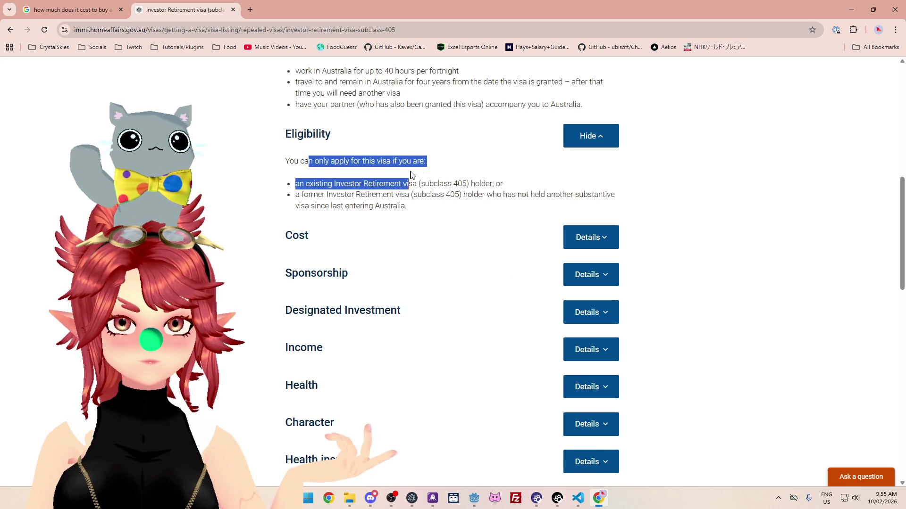
{"action": "left_click", "coordinate": [431, 192]}
{"action": "left_click_drag", "start_coordinate": [293, 161], "coordinate": [471, 207]}
{"action": "scroll", "coordinate": [472, 207], "scroll_direction": "up", "scroll_amount": 2}
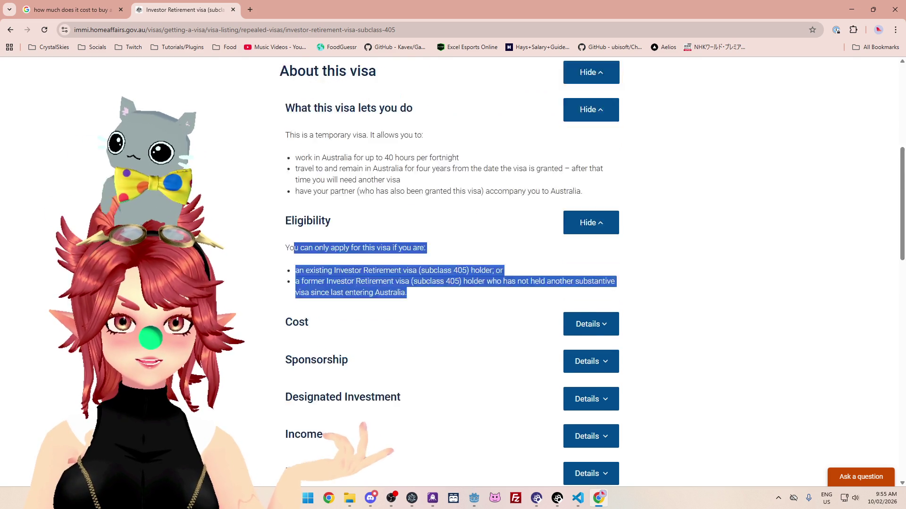
{"action": "scroll", "coordinate": [438, 241], "scroll_direction": "up", "scroll_amount": 4}
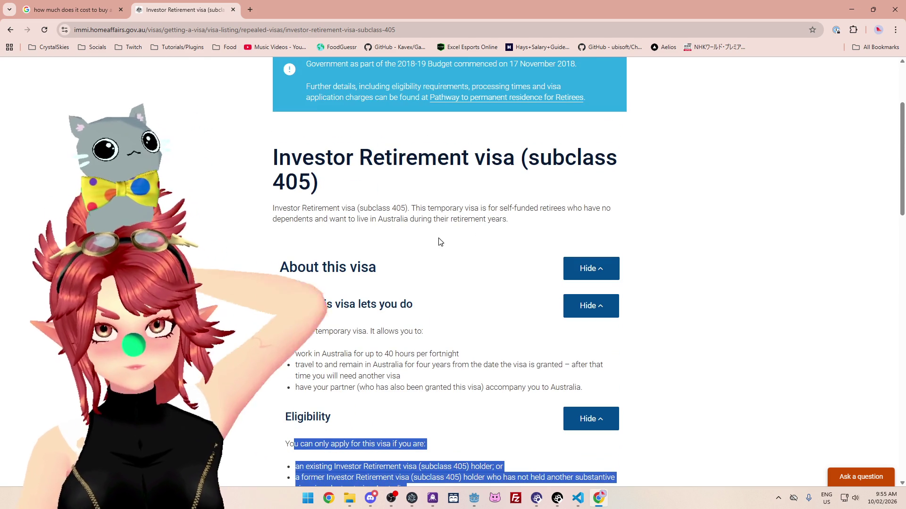
{"action": "scroll", "coordinate": [420, 244], "scroll_direction": "down", "scroll_amount": 2}
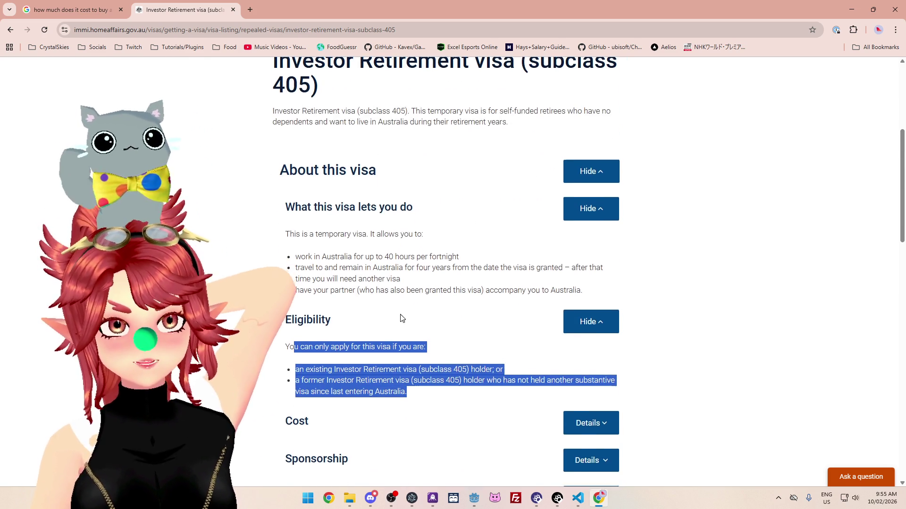
{"action": "scroll", "coordinate": [401, 318], "scroll_direction": "down", "scroll_amount": 2}
{"action": "scroll", "coordinate": [435, 303], "scroll_direction": "up", "scroll_amount": 6}
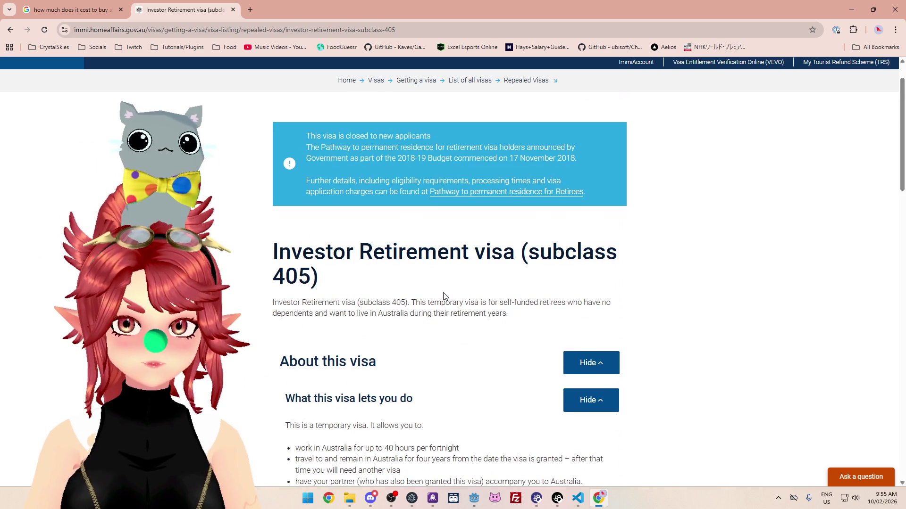
{"action": "scroll", "coordinate": [444, 296], "scroll_direction": "down", "scroll_amount": 3}
{"action": "scroll", "coordinate": [444, 296], "scroll_direction": "down", "scroll_amount": 1}
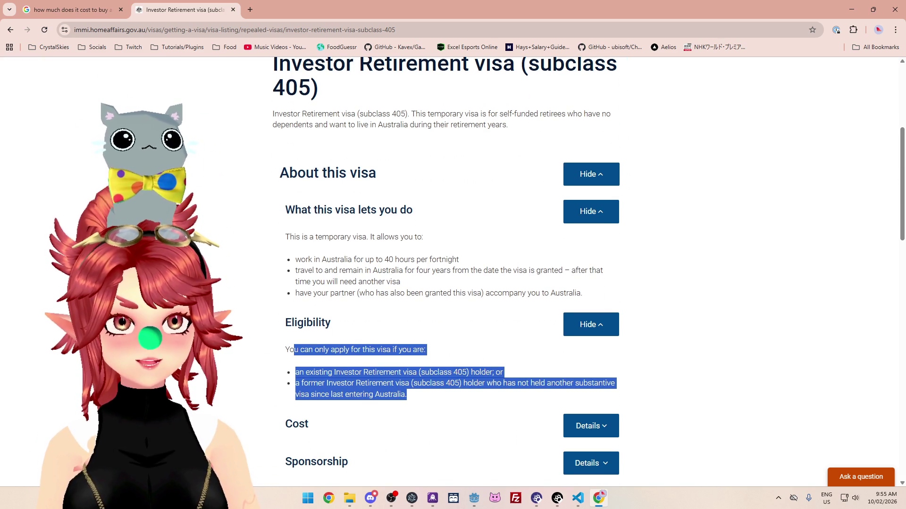
{"action": "left_click", "coordinate": [443, 288]}
{"action": "scroll", "coordinate": [444, 290], "scroll_direction": "up", "scroll_amount": 3}
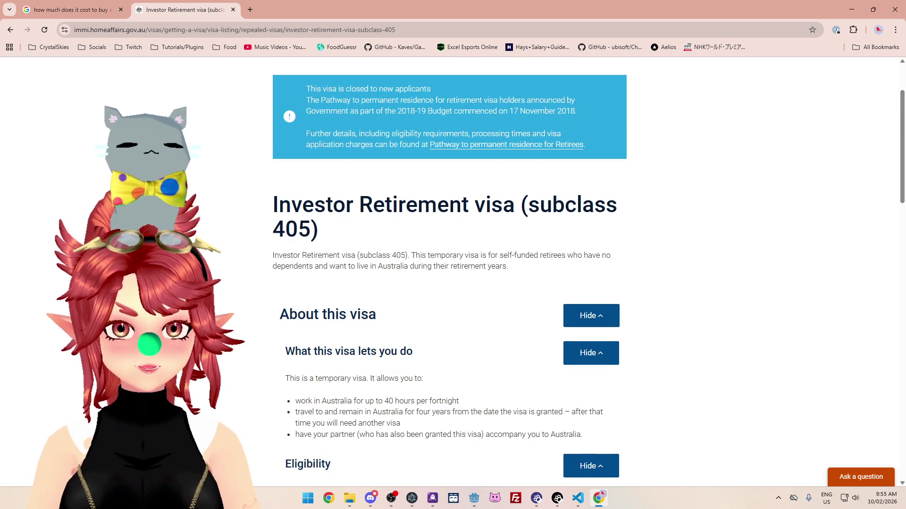
{"action": "scroll", "coordinate": [513, 277], "scroll_direction": "up", "scroll_amount": 2}
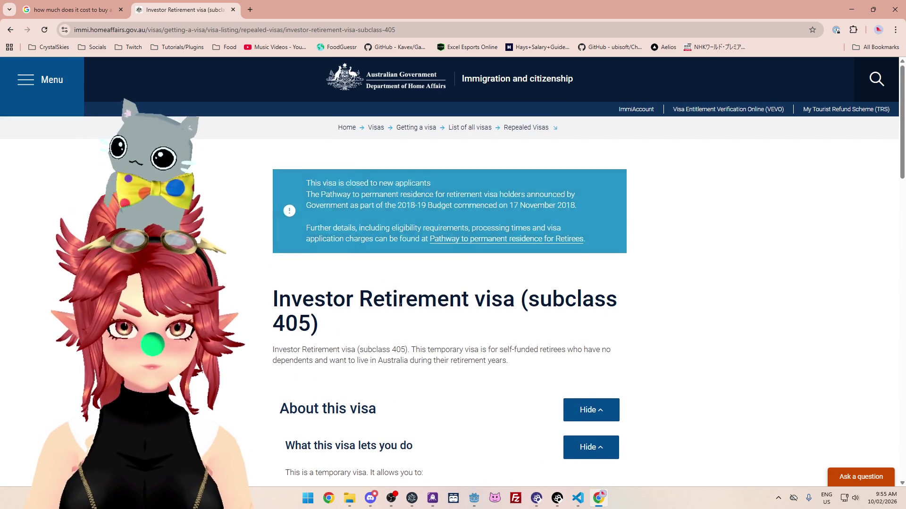
{"action": "scroll", "coordinate": [146, 72], "scroll_direction": "down", "scroll_amount": 3}
{"action": "scroll", "coordinate": [362, 230], "scroll_direction": "down", "scroll_amount": 1}
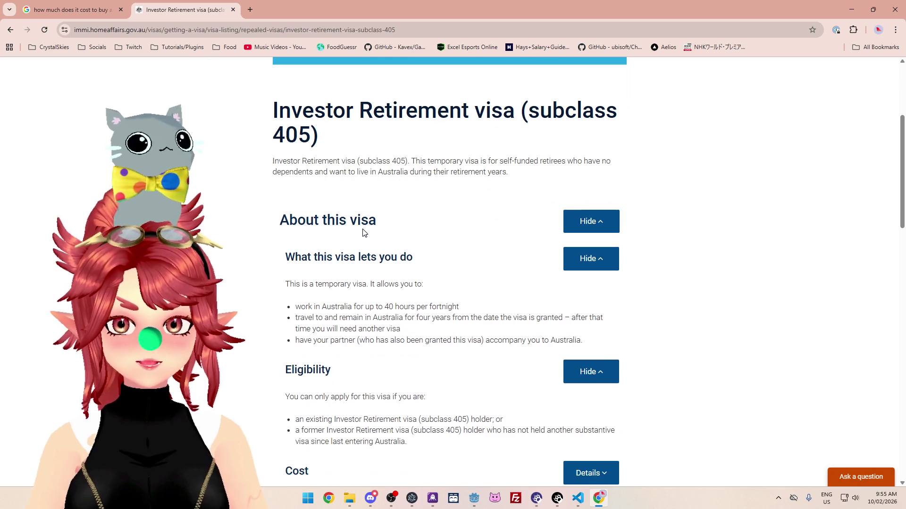
{"action": "left_click_drag", "start_coordinate": [279, 109], "coordinate": [527, 104]}
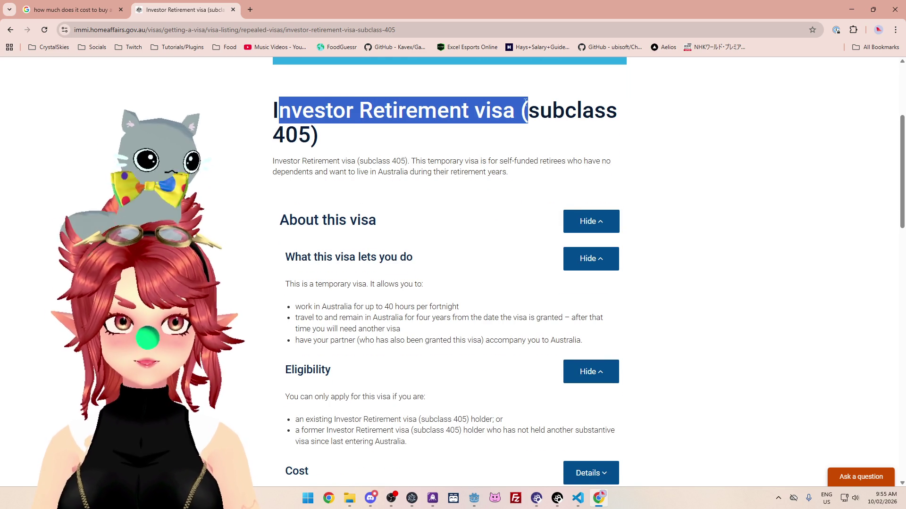
{"action": "left_click", "coordinate": [382, 159]}
{"action": "mouse_move", "coordinate": [523, 172]}
{"action": "left_mouse_down"}
{"action": "mouse_move", "coordinate": [242, 134]}
{"action": "mouse_move", "coordinate": [250, 103]}
{"action": "left_mouse_up"}
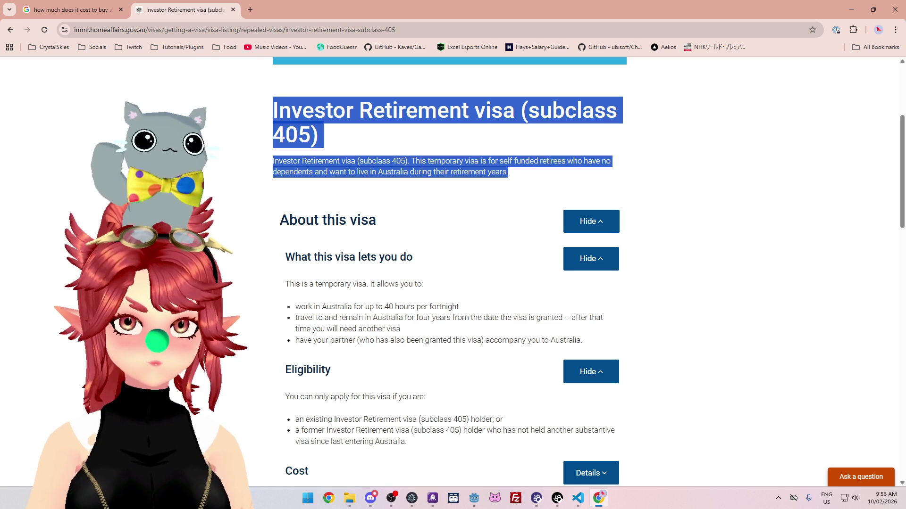
{"action": "scroll", "coordinate": [387, 313], "scroll_direction": "down", "scroll_amount": 10}
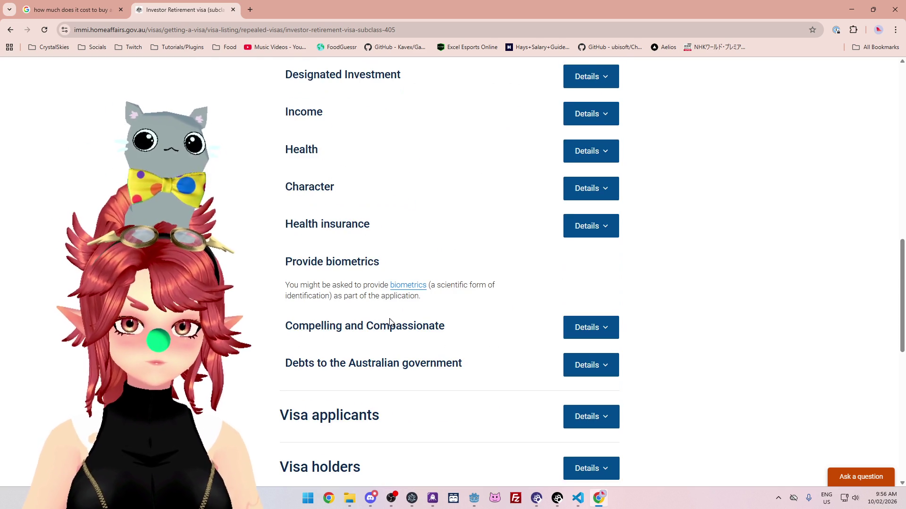
{"action": "scroll", "coordinate": [390, 323], "scroll_direction": "down", "scroll_amount": 5}
{"action": "scroll", "coordinate": [390, 324], "scroll_direction": "up", "scroll_amount": 15}
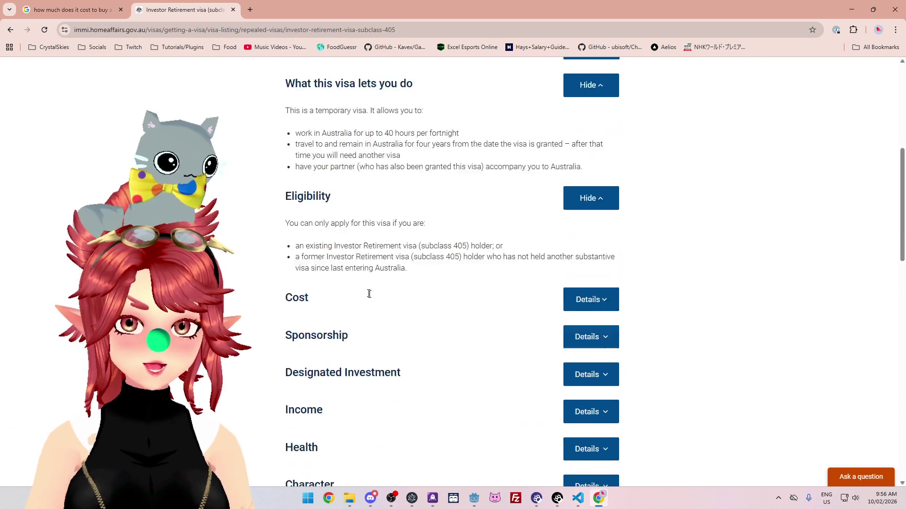
{"action": "scroll", "coordinate": [234, 178], "scroll_direction": "up", "scroll_amount": 2}
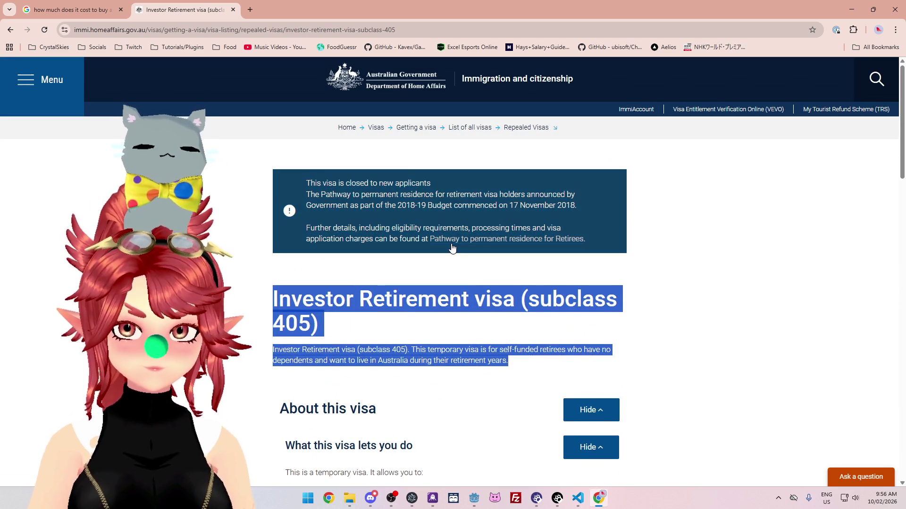
Step: Open the Pathway to permanent residence for Retirees page and scroll to Other options
{"action": "left_click", "coordinate": [451, 245]}
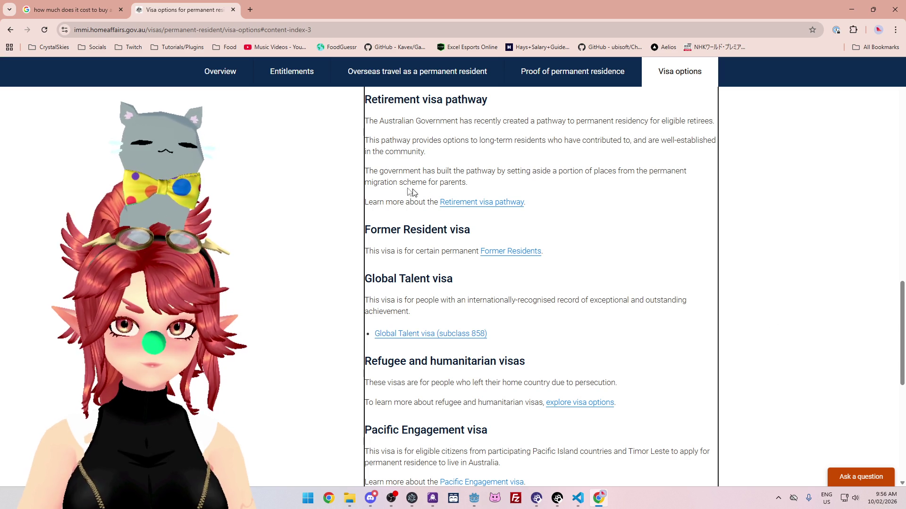
{"action": "scroll", "coordinate": [655, 307], "scroll_direction": "down", "scroll_amount": 1}
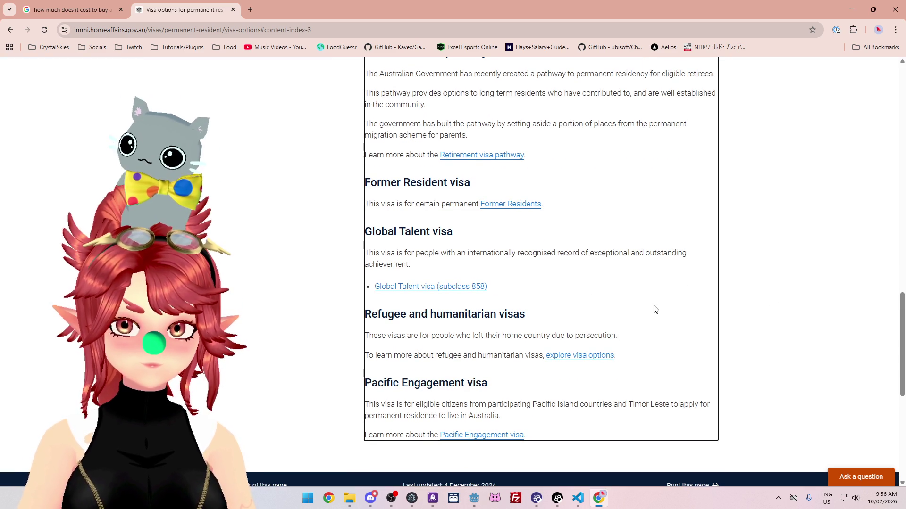
{"action": "scroll", "coordinate": [655, 309], "scroll_direction": "up", "scroll_amount": 3}
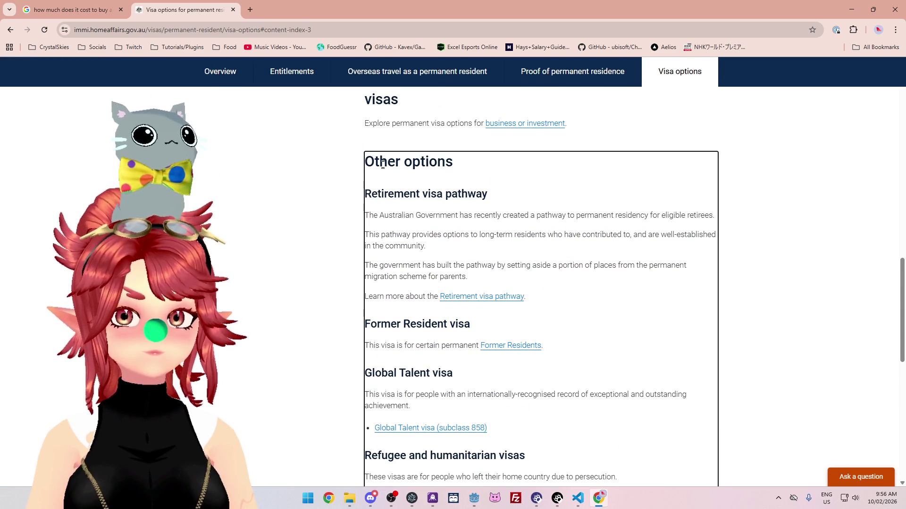
Step: Open the visa finder for working in Australia and scroll to its first question
{"action": "left_click", "coordinate": [490, 124]}
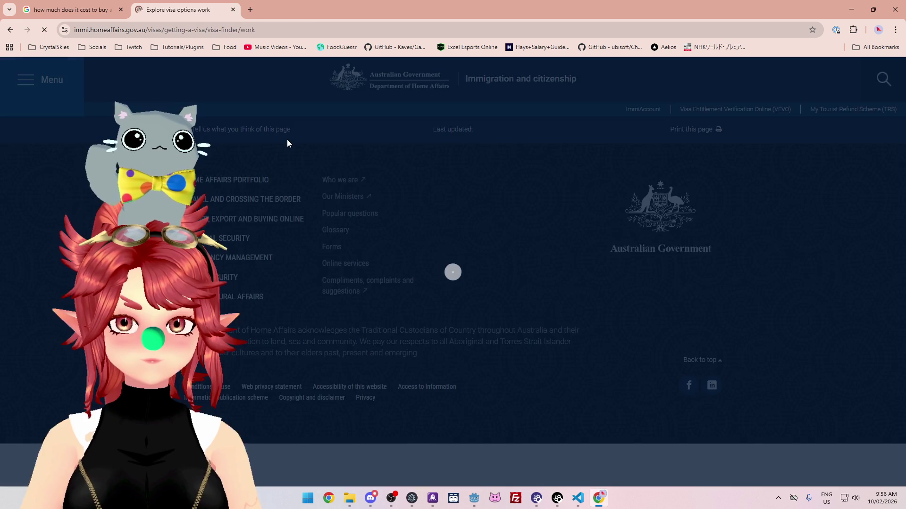
{"action": "scroll", "coordinate": [477, 309], "scroll_direction": "down", "scroll_amount": 3}
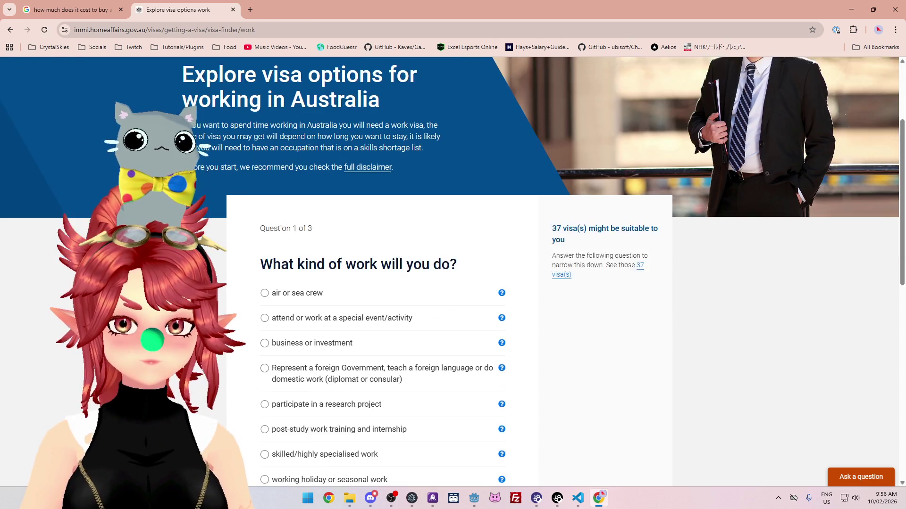
{"action": "scroll", "coordinate": [453, 283], "scroll_direction": "down", "scroll_amount": 1}
{"action": "scroll", "coordinate": [453, 283], "scroll_direction": "down", "scroll_amount": 1}
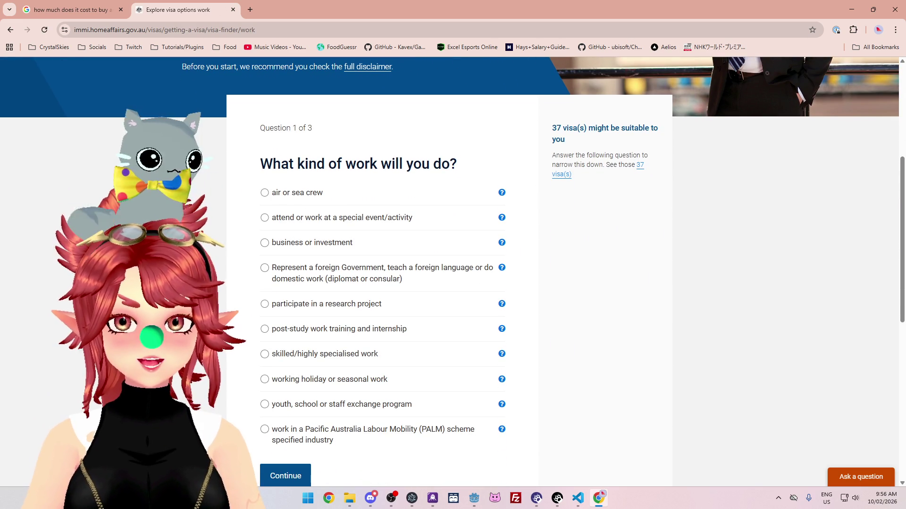
{"action": "scroll", "coordinate": [233, 201], "scroll_direction": "up", "scroll_amount": 5}
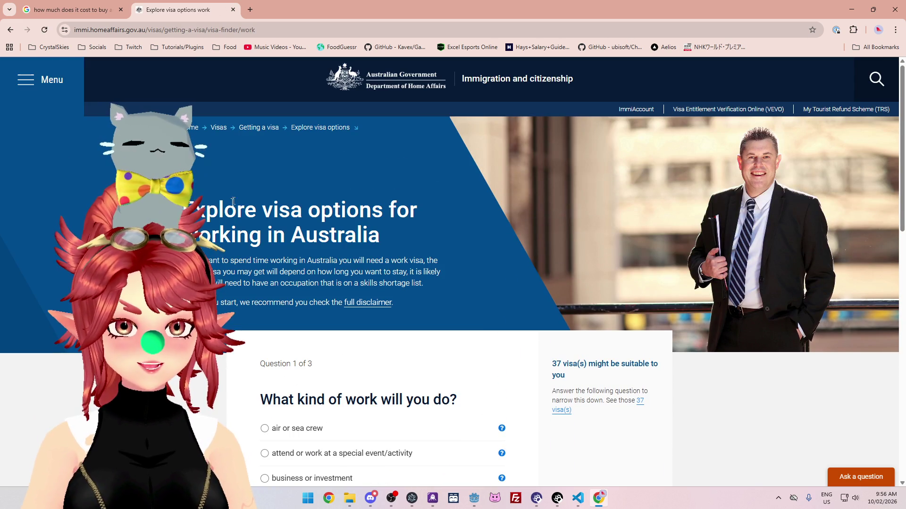
{"action": "scroll", "coordinate": [226, 272], "scroll_direction": "down", "scroll_amount": 3}
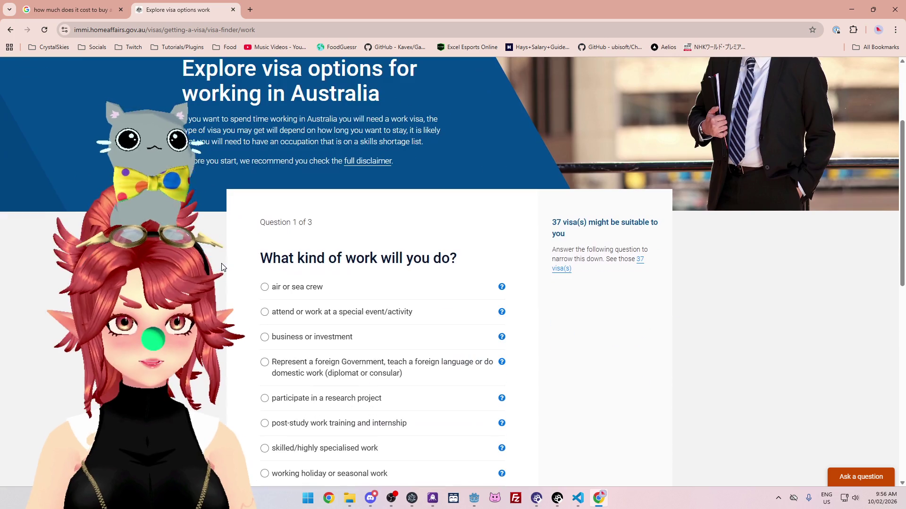
{"action": "scroll", "coordinate": [453, 283], "scroll_direction": "down", "scroll_amount": 2}
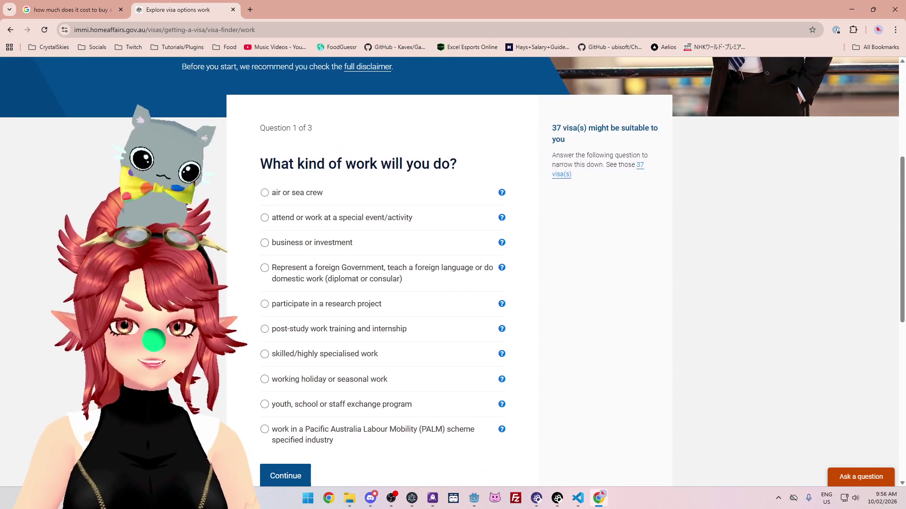
{"action": "scroll", "coordinate": [249, 225], "scroll_direction": "down", "scroll_amount": 1}
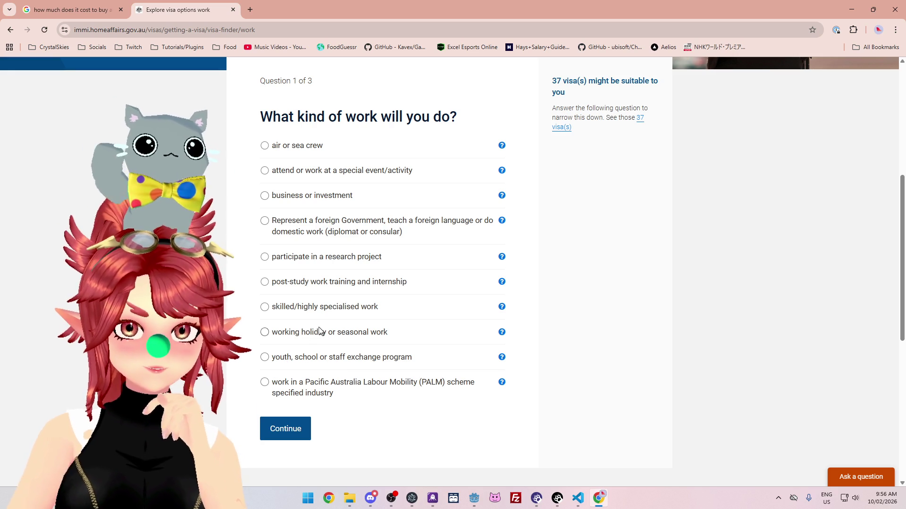
Step: Answer skilled/highly specialised, permanent and independent, listing subclasses 189, 887 and 858
{"action": "left_click", "coordinate": [265, 307]}
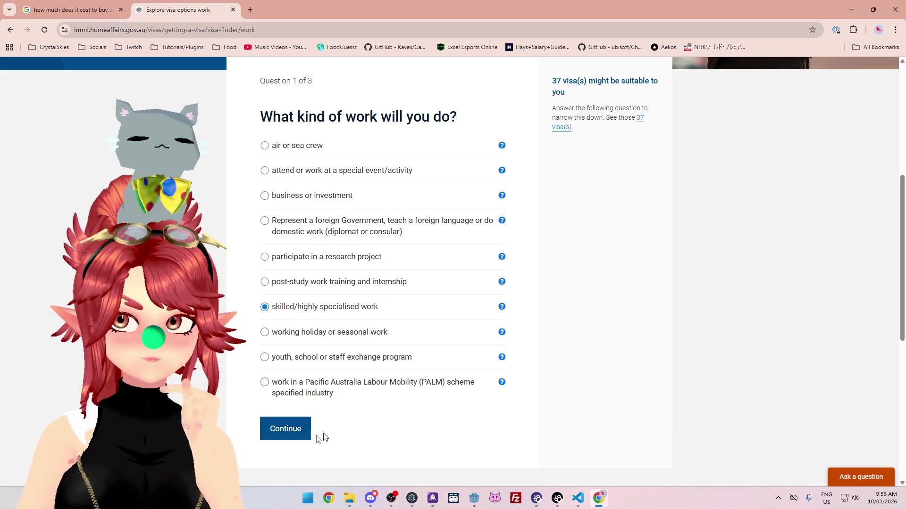
{"action": "left_click", "coordinate": [299, 430]}
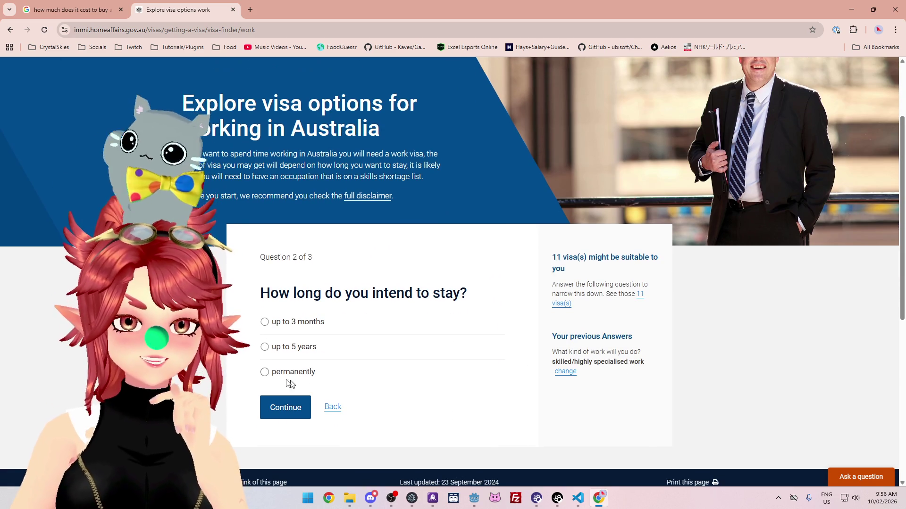
{"action": "left_click", "coordinate": [288, 380]}
{"action": "left_click", "coordinate": [276, 404]}
{"action": "scroll", "coordinate": [61, 300], "scroll_direction": "down", "scroll_amount": 2}
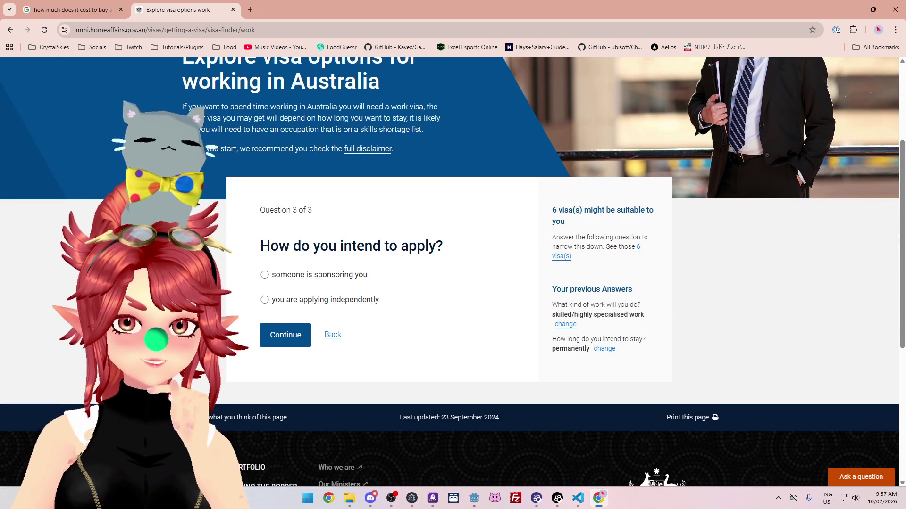
{"action": "left_click", "coordinate": [264, 300]}
{"action": "left_click", "coordinate": [294, 343]}
{"action": "scroll", "coordinate": [453, 272], "scroll_direction": "down", "scroll_amount": 5}
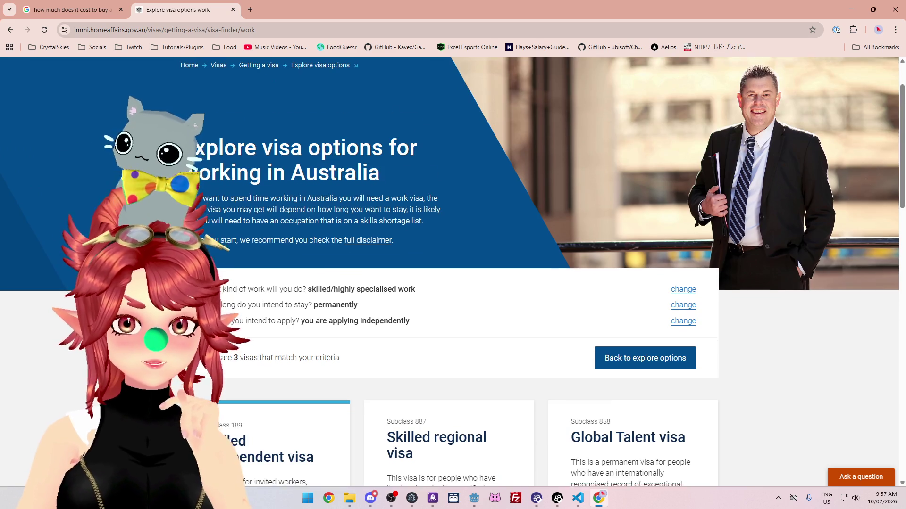
{"action": "scroll", "coordinate": [453, 271], "scroll_direction": "down", "scroll_amount": 5}
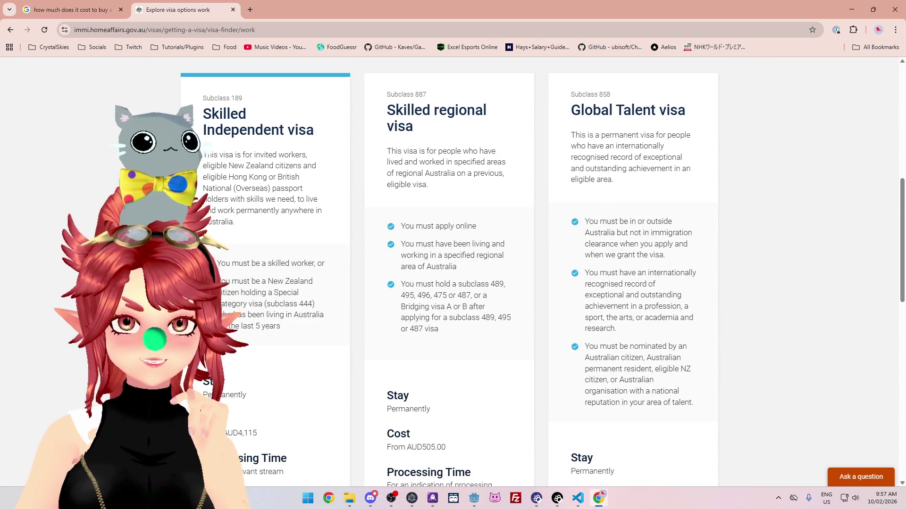
{"action": "scroll", "coordinate": [217, 175], "scroll_direction": "down", "scroll_amount": 7}
{"action": "scroll", "coordinate": [217, 175], "scroll_direction": "up", "scroll_amount": 11}
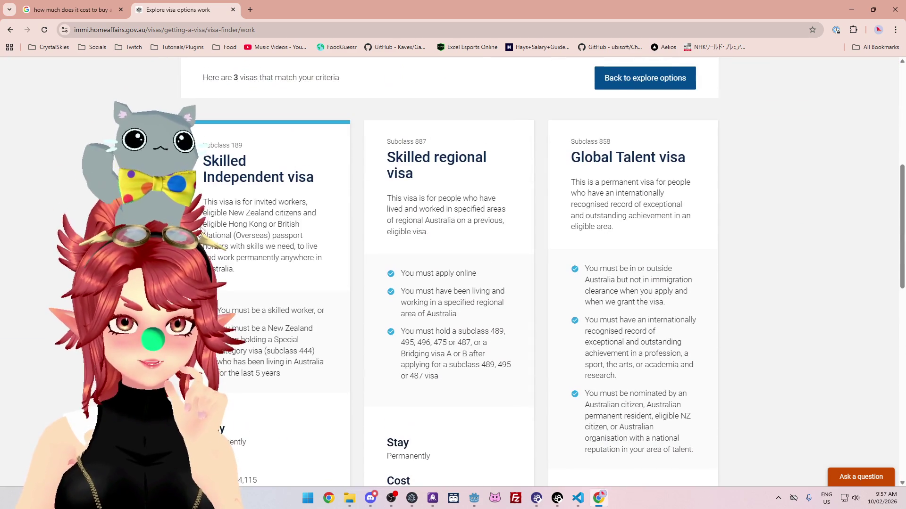
{"action": "scroll", "coordinate": [217, 175], "scroll_direction": "down", "scroll_amount": 1}
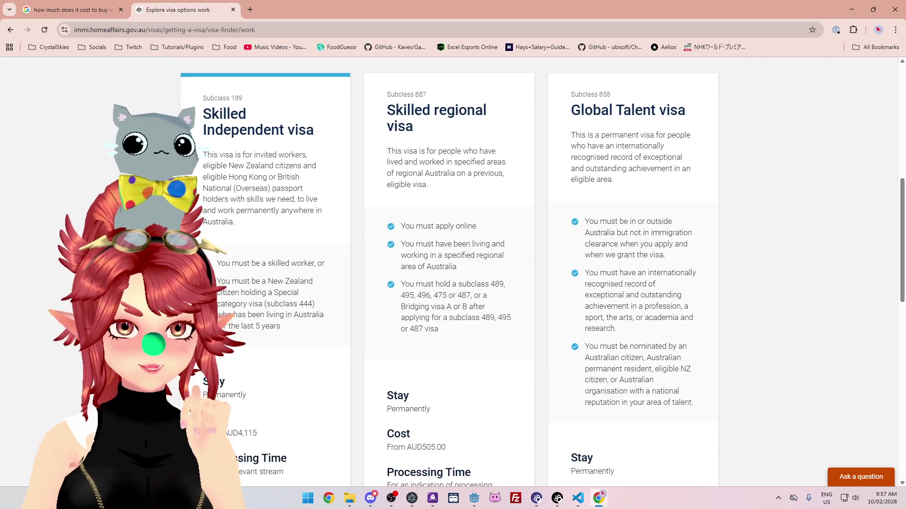
{"action": "scroll", "coordinate": [448, 273], "scroll_direction": "down", "scroll_amount": 1}
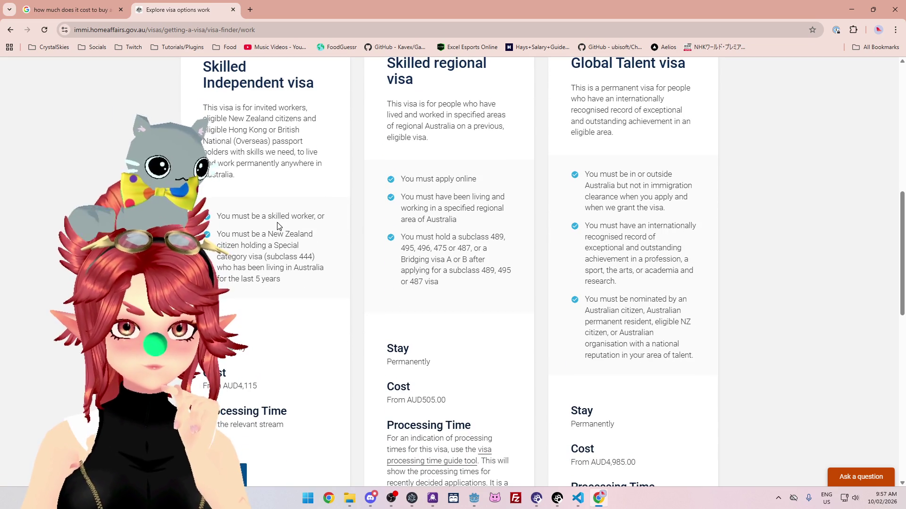
{"action": "scroll", "coordinate": [229, 212], "scroll_direction": "up", "scroll_amount": 1}
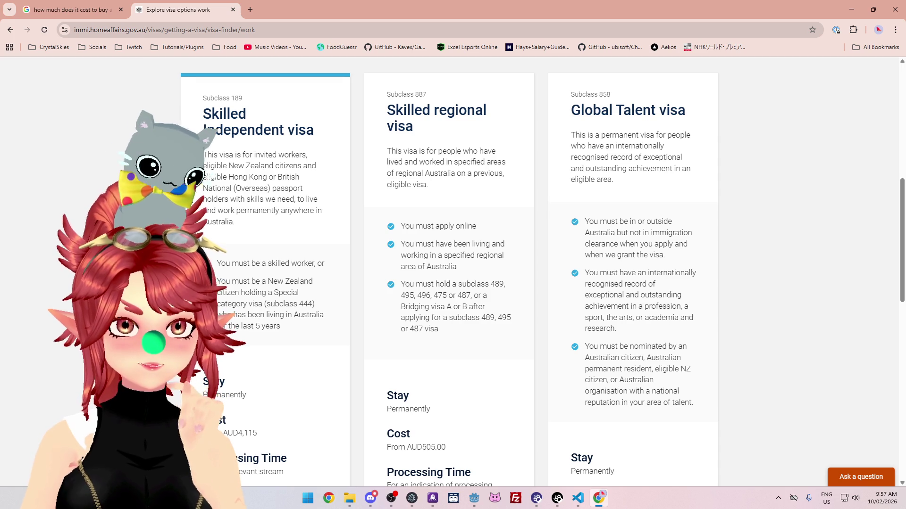
{"action": "mouse_move", "coordinate": [249, 166]}
{"action": "left_mouse_down"}
{"action": "mouse_move", "coordinate": [299, 177]}
{"action": "mouse_move", "coordinate": [302, 168]}
{"action": "left_mouse_up"}
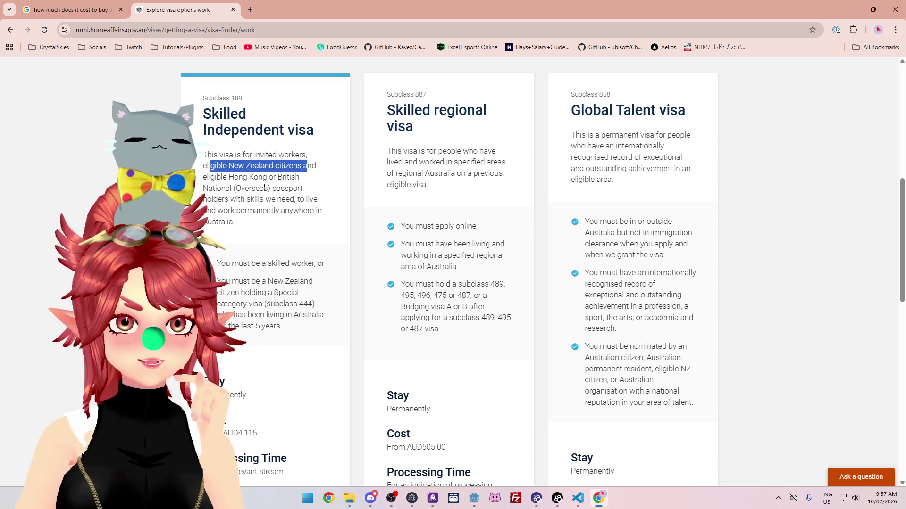
{"action": "left_click", "coordinate": [217, 178]}
{"action": "left_click_drag", "start_coordinate": [217, 178], "coordinate": [276, 191]}
{"action": "left_click_drag", "start_coordinate": [222, 199], "coordinate": [295, 200]}
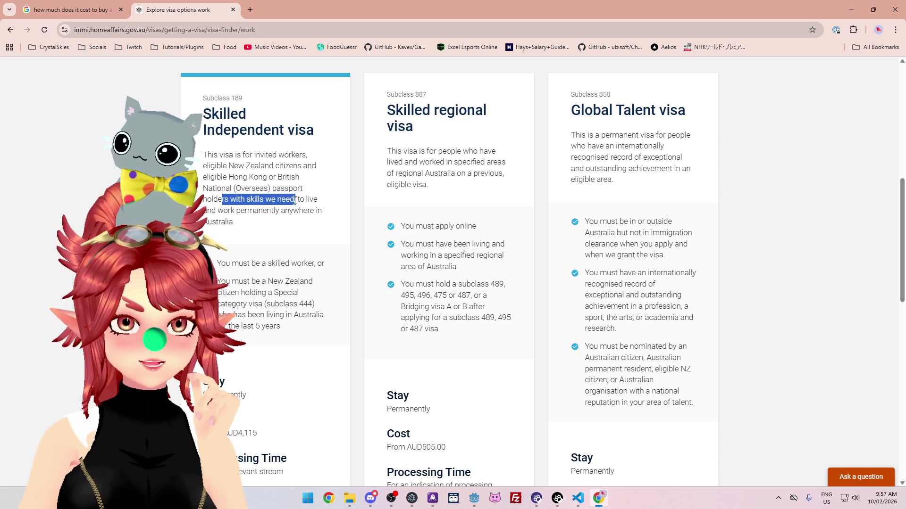
{"action": "left_click", "coordinate": [212, 178]}
{"action": "left_click_drag", "start_coordinate": [249, 155], "coordinate": [307, 155]}
{"action": "mouse_move", "coordinate": [229, 165]}
{"action": "left_mouse_down"}
{"action": "mouse_move", "coordinate": [314, 165]}
{"action": "mouse_move", "coordinate": [230, 177]}
{"action": "mouse_move", "coordinate": [300, 177]}
{"action": "left_mouse_up"}
{"action": "mouse_move", "coordinate": [217, 188]}
{"action": "left_mouse_down"}
{"action": "mouse_move", "coordinate": [281, 200]}
{"action": "mouse_move", "coordinate": [280, 224]}
{"action": "left_mouse_up"}
{"action": "left_click", "coordinate": [280, 224]}
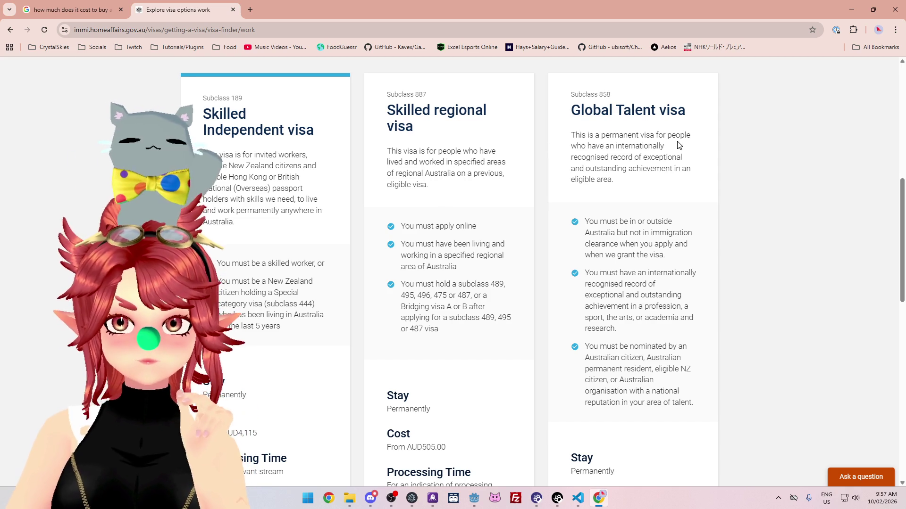
{"action": "mouse_move", "coordinate": [586, 157]}
{"action": "left_mouse_down"}
{"action": "mouse_move", "coordinate": [666, 158]}
{"action": "mouse_move", "coordinate": [647, 169]}
{"action": "mouse_move", "coordinate": [673, 168]}
{"action": "mouse_move", "coordinate": [667, 184]}
{"action": "left_mouse_up"}
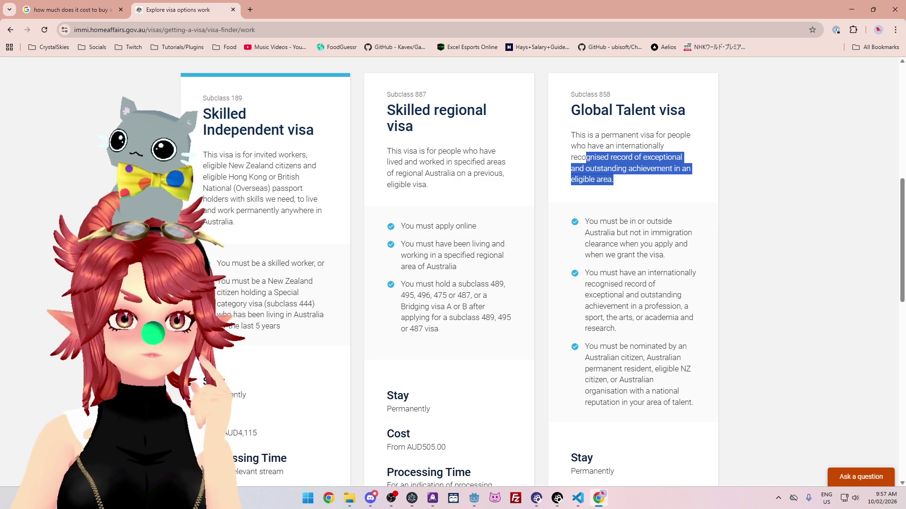
{"action": "scroll", "coordinate": [694, 234], "scroll_direction": "down", "scroll_amount": 1}
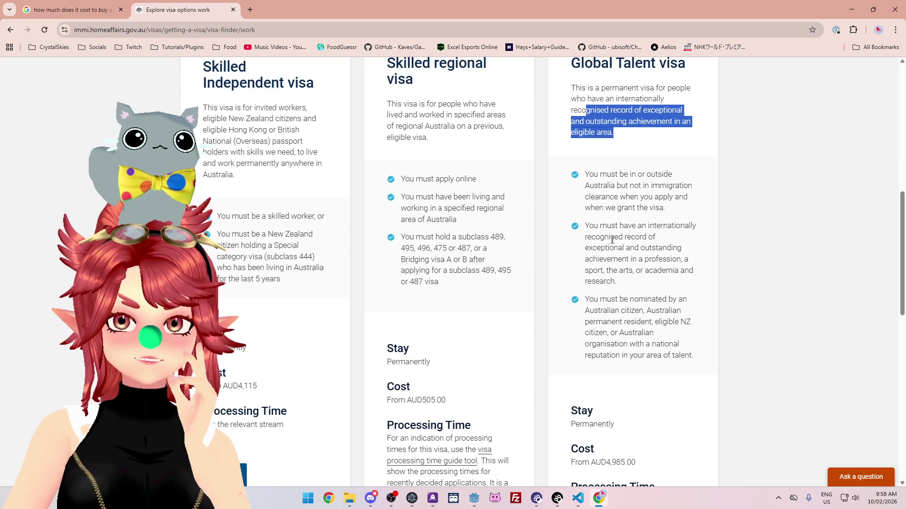
{"action": "mouse_move", "coordinate": [585, 247]}
{"action": "left_mouse_down"}
{"action": "mouse_move", "coordinate": [685, 260]}
{"action": "mouse_move", "coordinate": [584, 230]}
{"action": "left_mouse_up"}
{"action": "left_click", "coordinate": [687, 261]}
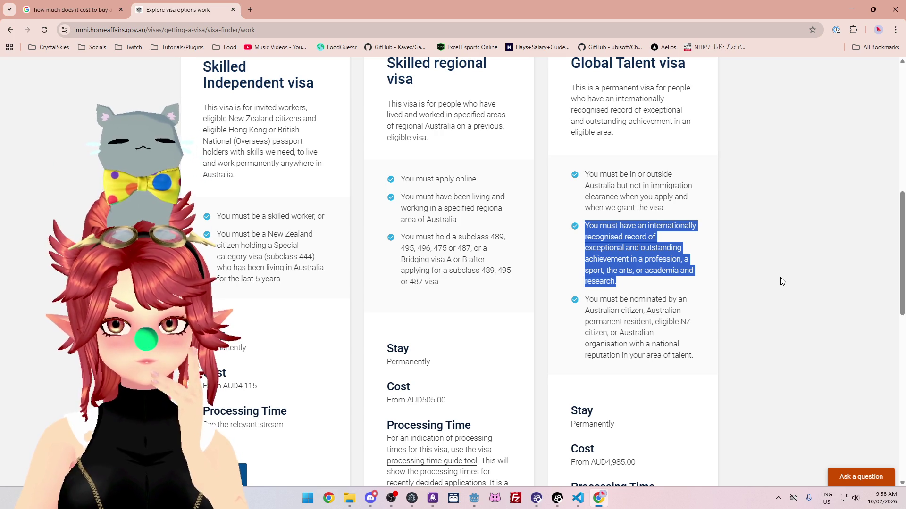
{"action": "mouse_move", "coordinate": [586, 303]}
{"action": "left_mouse_down"}
{"action": "mouse_move", "coordinate": [676, 312]}
{"action": "mouse_move", "coordinate": [646, 323]}
{"action": "mouse_move", "coordinate": [651, 334]}
{"action": "left_mouse_up"}
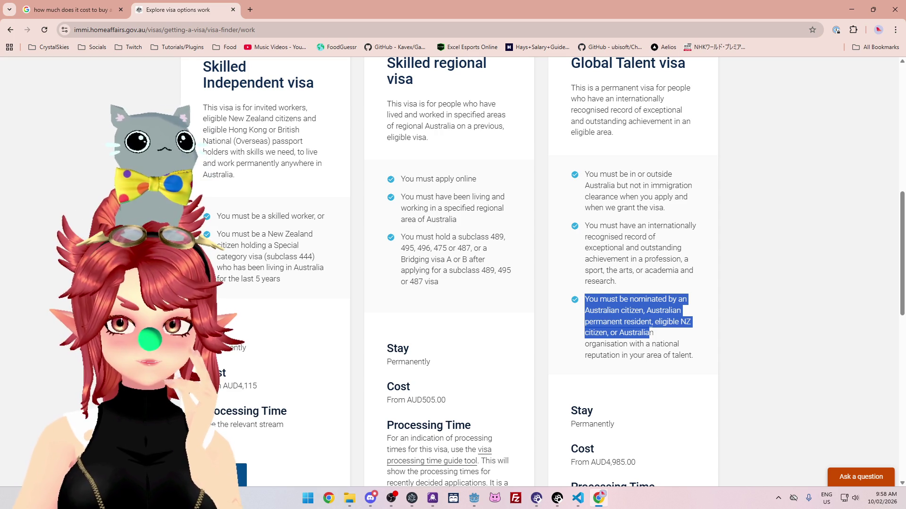
{"action": "mouse_move", "coordinate": [651, 334]}
{"action": "left_mouse_down"}
{"action": "mouse_move", "coordinate": [625, 311]}
{"action": "mouse_move", "coordinate": [665, 311]}
{"action": "mouse_move", "coordinate": [650, 322]}
{"action": "left_mouse_up"}
{"action": "mouse_move", "coordinate": [613, 332]}
{"action": "left_mouse_down"}
{"action": "mouse_move", "coordinate": [632, 341]}
{"action": "mouse_move", "coordinate": [670, 338]}
{"action": "mouse_move", "coordinate": [619, 354]}
{"action": "mouse_move", "coordinate": [658, 355]}
{"action": "mouse_move", "coordinate": [633, 322]}
{"action": "mouse_move", "coordinate": [647, 310]}
{"action": "left_mouse_up"}
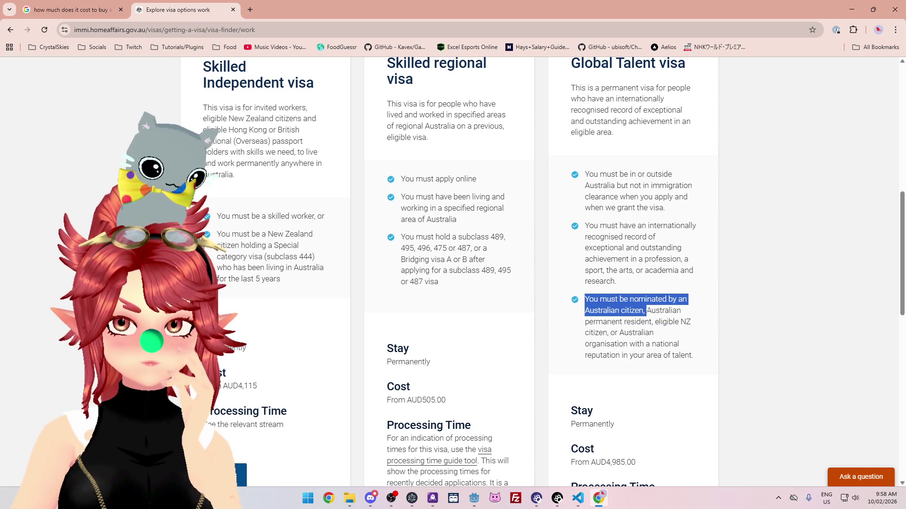
{"action": "mouse_move", "coordinate": [586, 226]}
{"action": "left_mouse_down"}
{"action": "mouse_move", "coordinate": [661, 239]}
{"action": "mouse_move", "coordinate": [675, 228]}
{"action": "mouse_move", "coordinate": [669, 248]}
{"action": "mouse_move", "coordinate": [666, 239]}
{"action": "mouse_move", "coordinate": [660, 250]}
{"action": "mouse_move", "coordinate": [627, 249]}
{"action": "mouse_move", "coordinate": [682, 261]}
{"action": "left_mouse_up"}
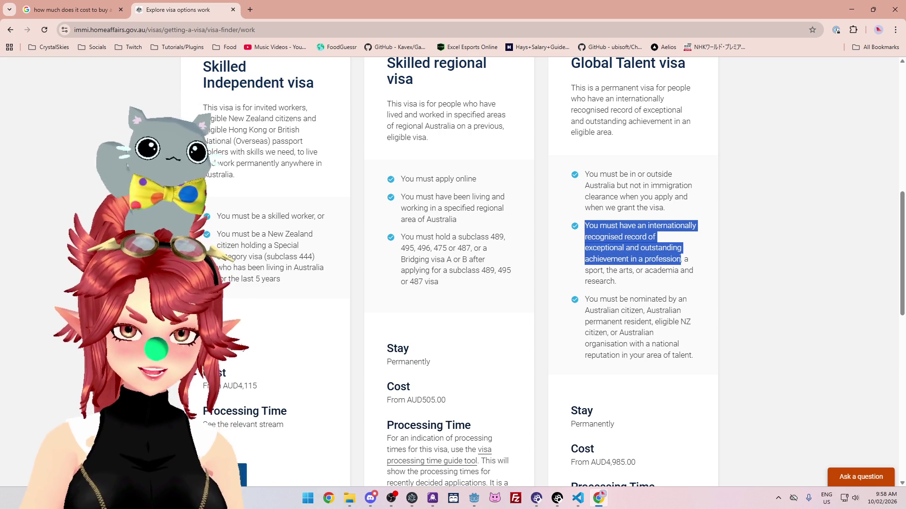
{"action": "left_click_drag", "start_coordinate": [681, 259], "coordinate": [673, 289]}
{"action": "scroll", "coordinate": [669, 285], "scroll_direction": "down", "scroll_amount": 5}
Step: Return to the visa finder questions and choose business or investment as the work type
{"action": "scroll", "coordinate": [675, 283], "scroll_direction": "up", "scroll_amount": 6}
{"action": "scroll", "coordinate": [676, 283], "scroll_direction": "up", "scroll_amount": 6}
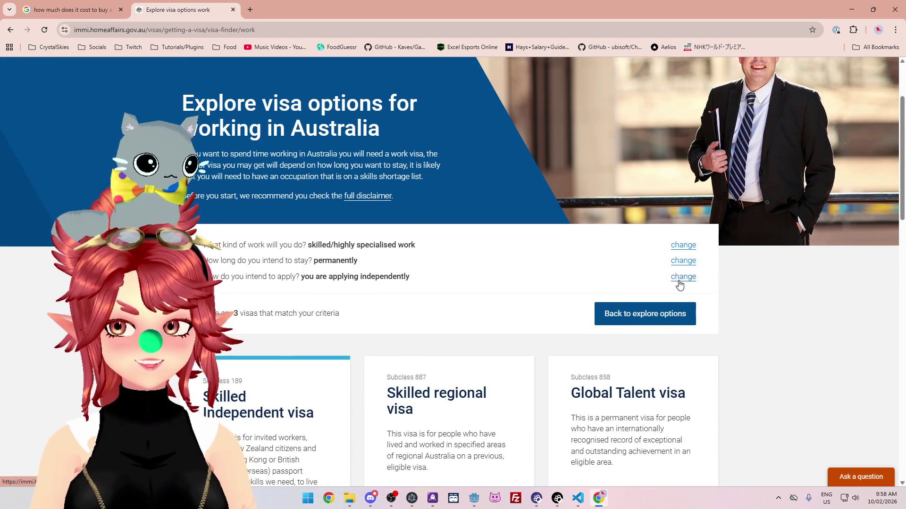
{"action": "scroll", "coordinate": [746, 309], "scroll_direction": "down", "scroll_amount": 7}
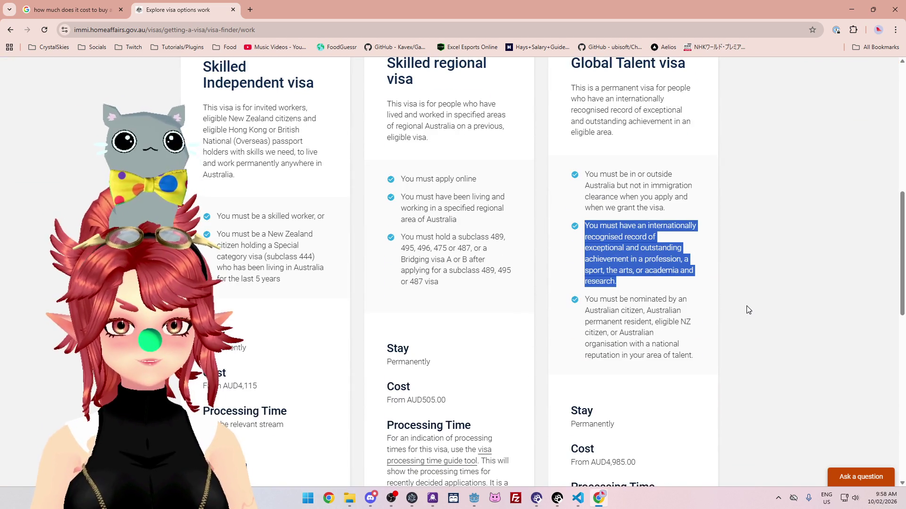
{"action": "scroll", "coordinate": [747, 310], "scroll_direction": "up", "scroll_amount": 6}
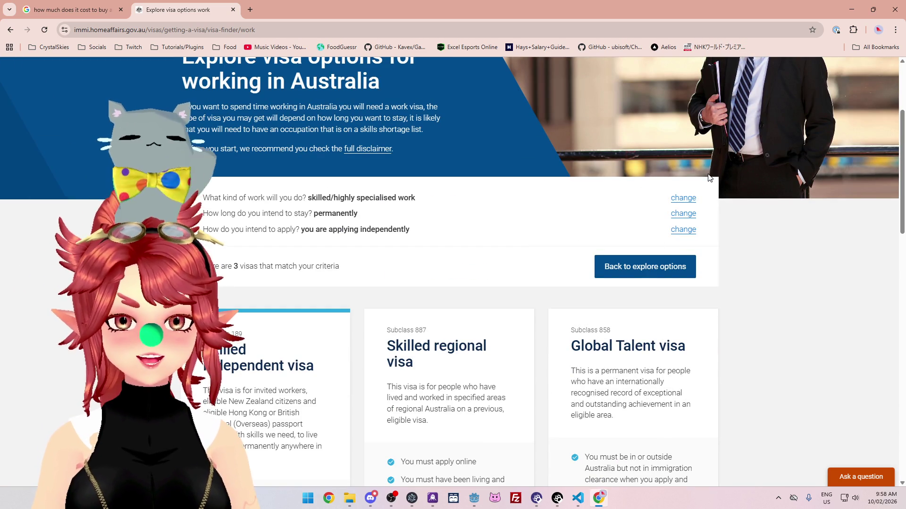
{"action": "left_click", "coordinate": [666, 273]}
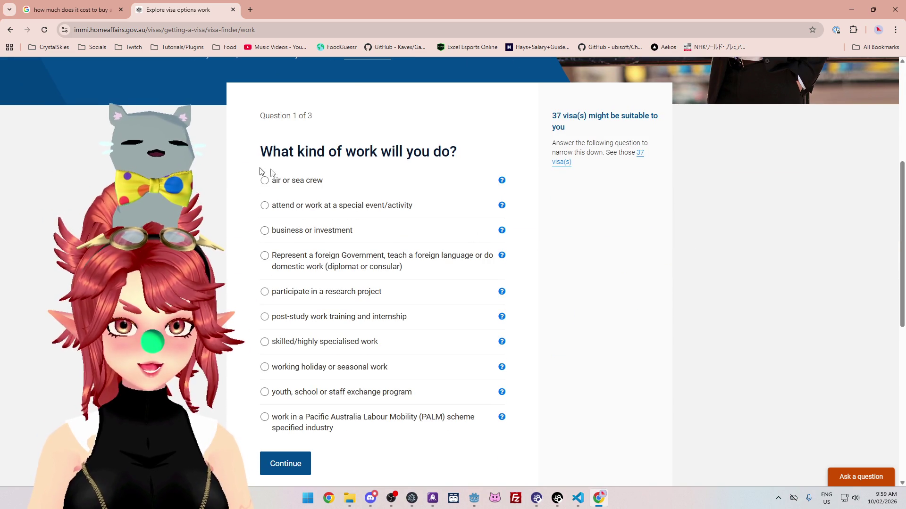
{"action": "left_click", "coordinate": [265, 231]}
{"action": "scroll", "coordinate": [291, 412], "scroll_direction": "down", "scroll_amount": 3}
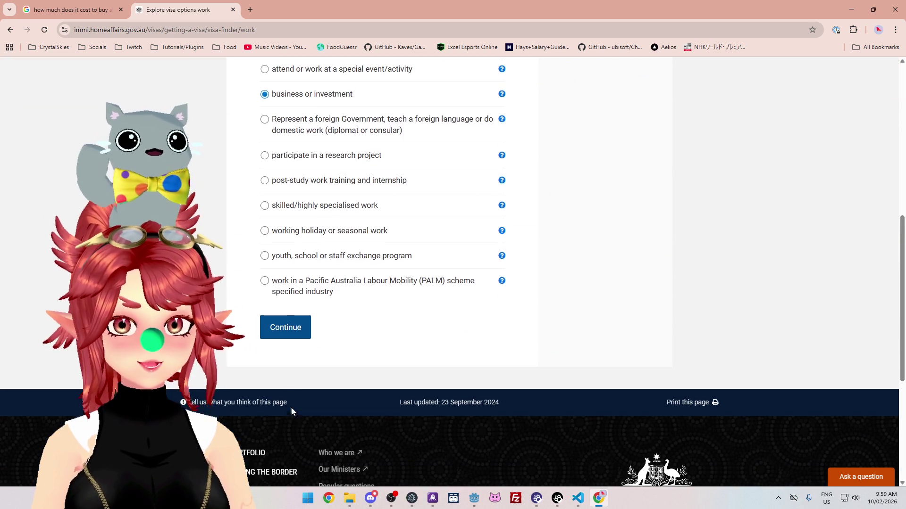
{"action": "left_click", "coordinate": [285, 331]}
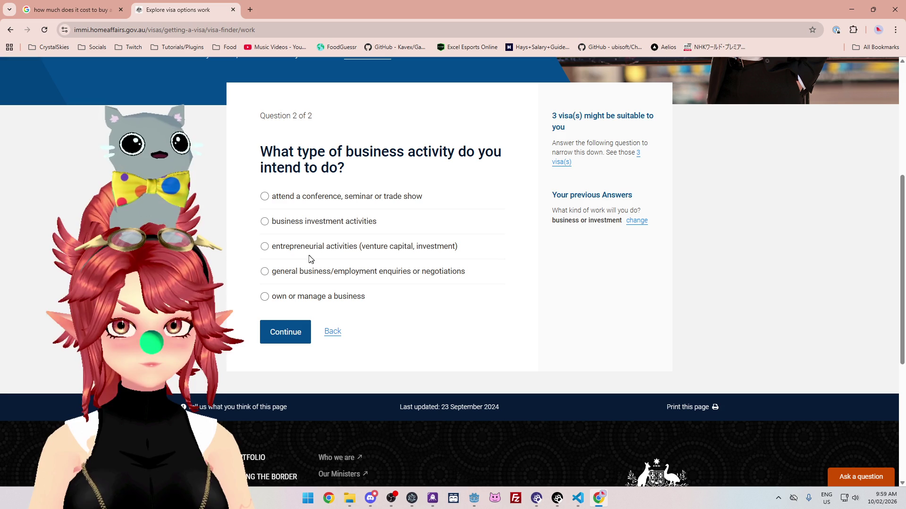
Step: Choose entrepreneurial activities and list the matching subclasses 188, 888 and 132
{"action": "left_click", "coordinate": [264, 222]}
{"action": "left_click", "coordinate": [265, 247]}
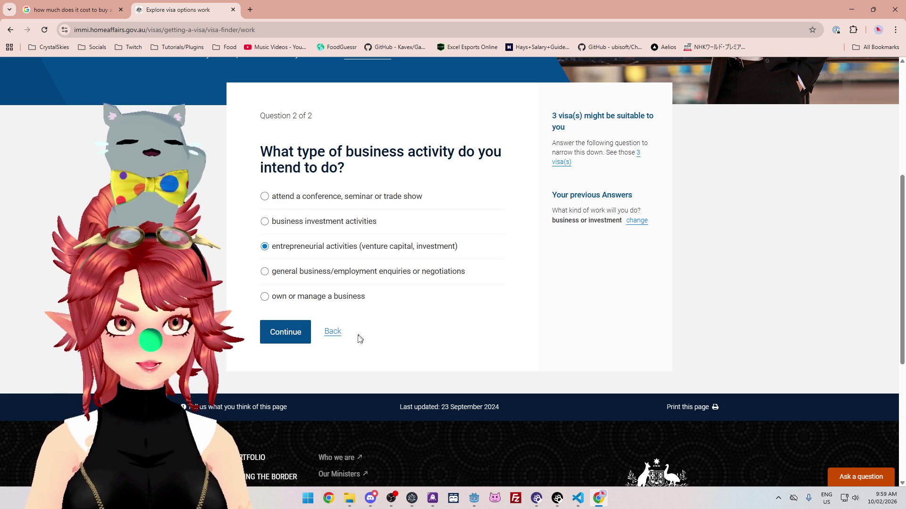
{"action": "left_click", "coordinate": [292, 342]}
{"action": "scroll", "coordinate": [296, 340], "scroll_direction": "down", "scroll_amount": 7}
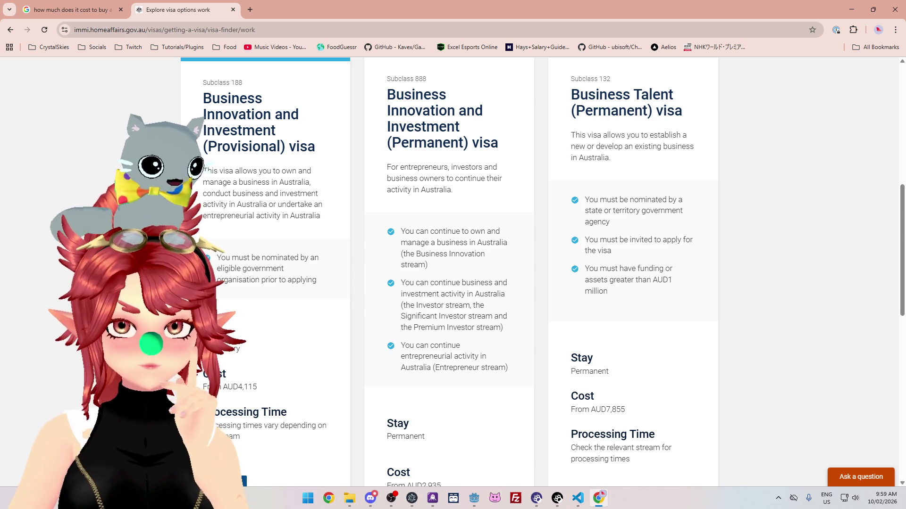
Step: Highlight the Investor, Significant Investor and Entrepreneur streams and the subclass 188 investment requirements
{"action": "left_click_drag", "start_coordinate": [413, 305], "coordinate": [470, 305]}
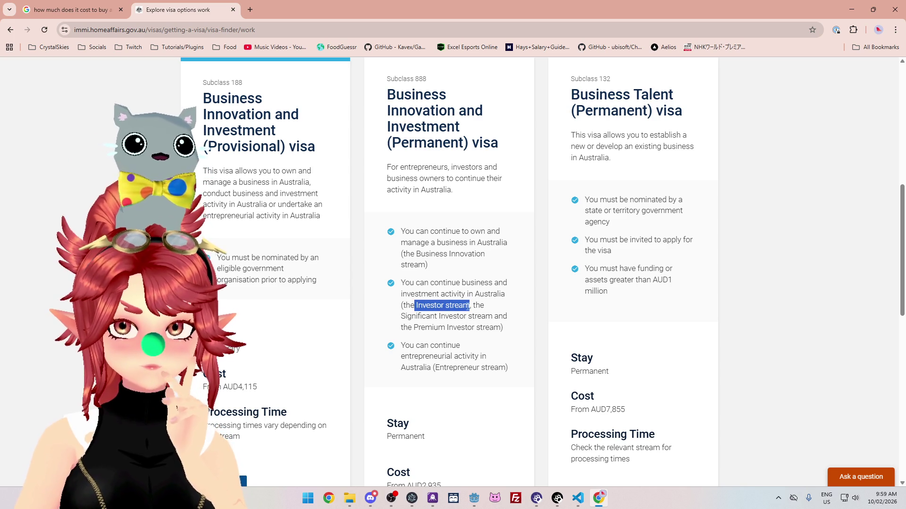
{"action": "left_click_drag", "start_coordinate": [405, 316], "coordinate": [496, 318]}
{"action": "left_click_drag", "start_coordinate": [433, 327], "coordinate": [476, 327]}
{"action": "mouse_move", "coordinate": [405, 345]}
{"action": "left_mouse_down"}
{"action": "mouse_move", "coordinate": [452, 366]}
{"action": "mouse_move", "coordinate": [488, 367]}
{"action": "left_mouse_up"}
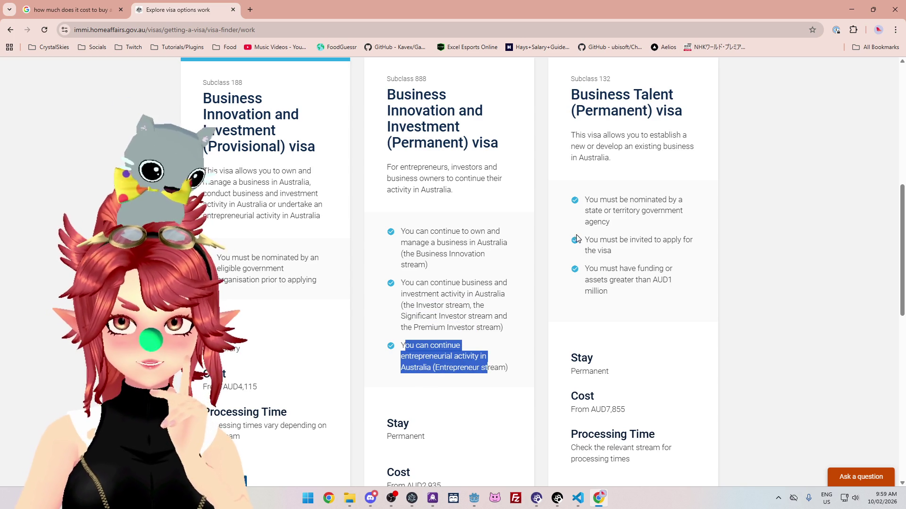
{"action": "scroll", "coordinate": [621, 230], "scroll_direction": "down", "scroll_amount": 4}
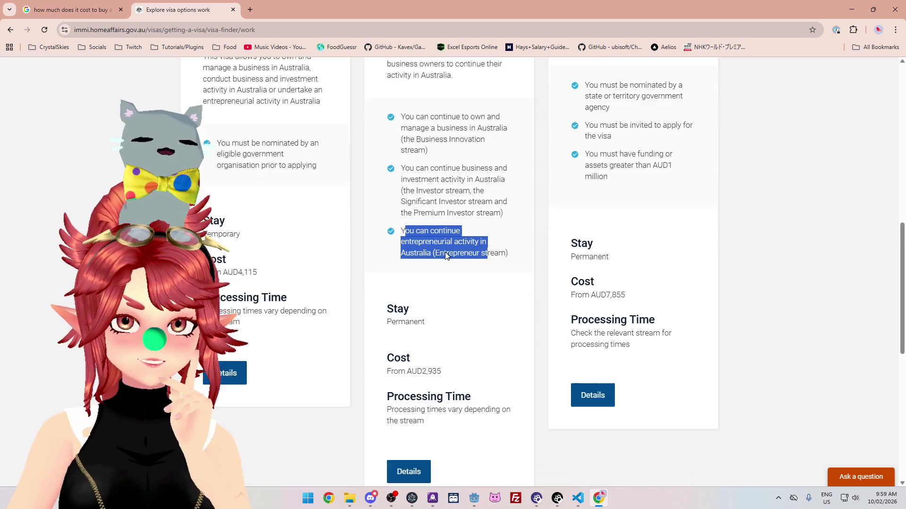
{"action": "scroll", "coordinate": [451, 283], "scroll_direction": "up", "scroll_amount": 1}
{"action": "scroll", "coordinate": [455, 302], "scroll_direction": "up", "scroll_amount": 2}
{"action": "mouse_move", "coordinate": [391, 120]}
{"action": "left_mouse_down"}
{"action": "mouse_move", "coordinate": [489, 120]}
{"action": "mouse_move", "coordinate": [481, 132]}
{"action": "mouse_move", "coordinate": [393, 132]}
{"action": "mouse_move", "coordinate": [493, 120]}
{"action": "left_mouse_up"}
{"action": "left_click", "coordinate": [449, 131]}
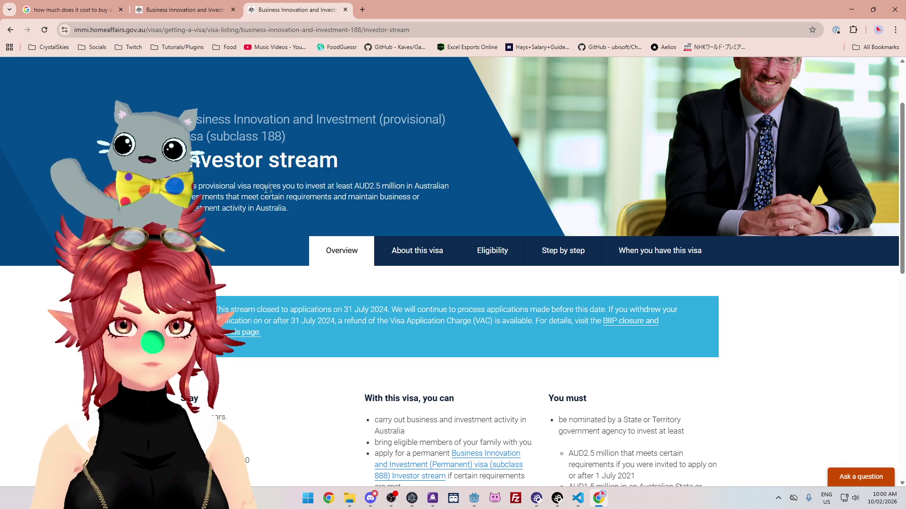
{"action": "left_click_drag", "start_coordinate": [226, 197], "coordinate": [371, 197]}
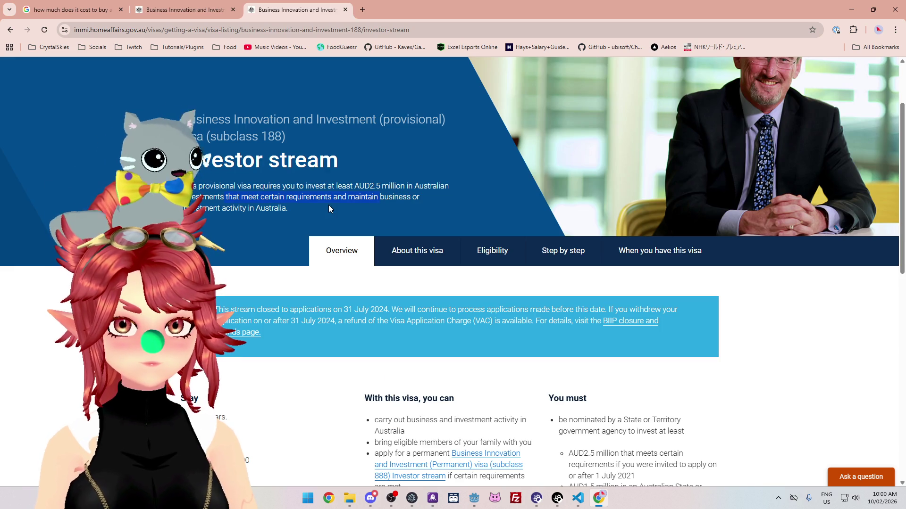
{"action": "left_click", "coordinate": [232, 194]}
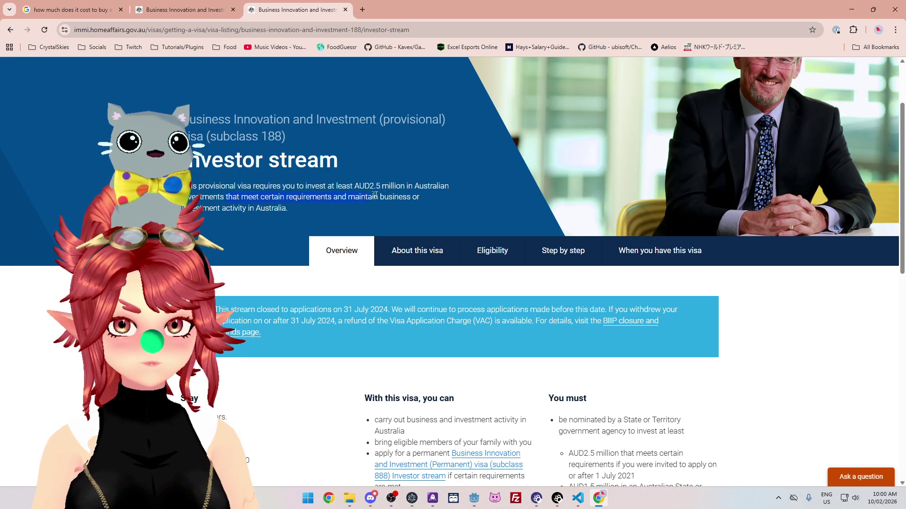
{"action": "scroll", "coordinate": [245, 228], "scroll_direction": "down", "scroll_amount": 4}
{"action": "scroll", "coordinate": [246, 228], "scroll_direction": "down", "scroll_amount": 1}
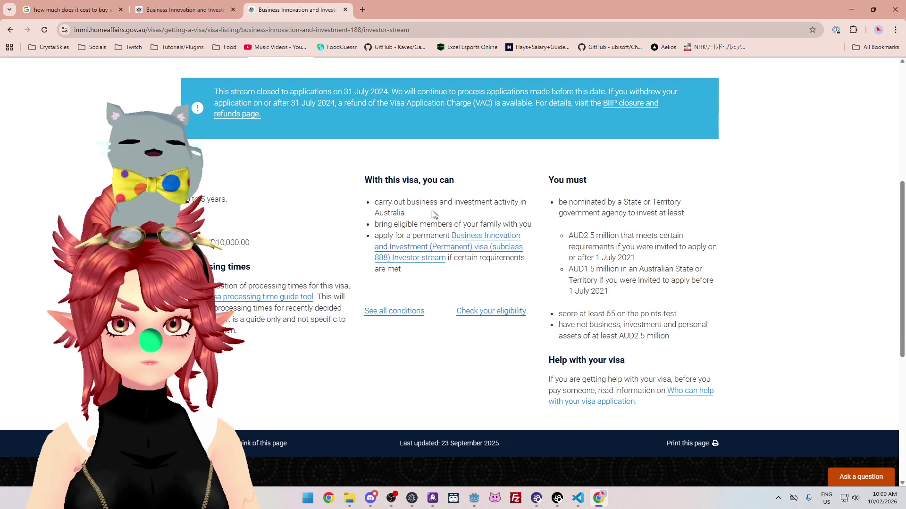
{"action": "scroll", "coordinate": [322, 216], "scroll_direction": "up", "scroll_amount": 3}
{"action": "scroll", "coordinate": [320, 220], "scroll_direction": "down", "scroll_amount": 1}
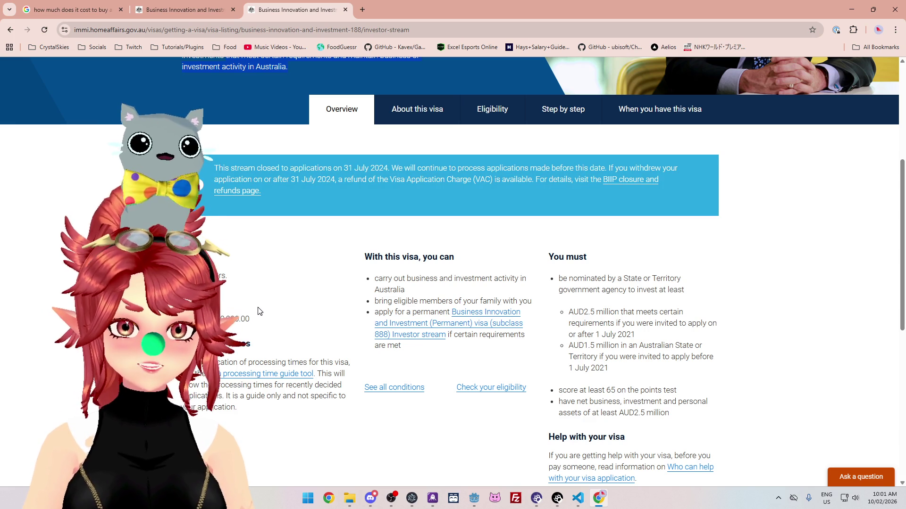
{"action": "scroll", "coordinate": [258, 312], "scroll_direction": "down", "scroll_amount": 2}
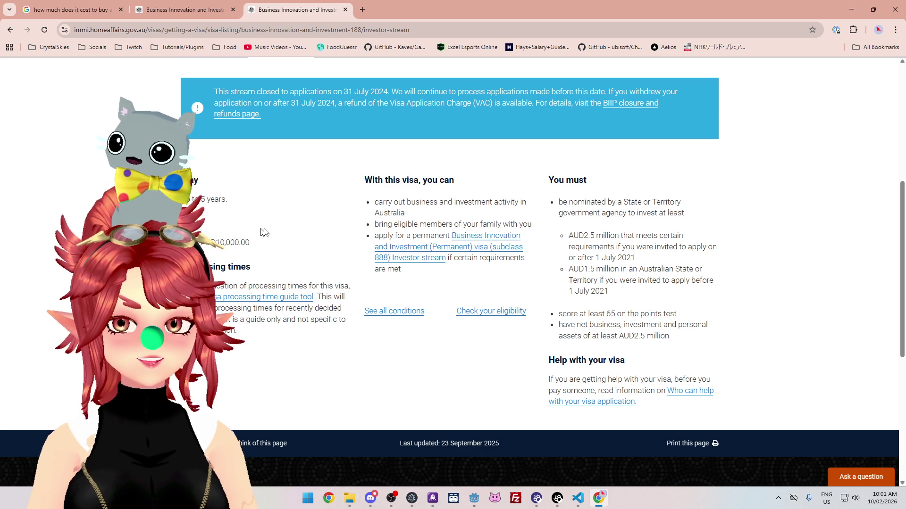
{"action": "mouse_move", "coordinate": [375, 203]}
{"action": "left_mouse_down"}
{"action": "mouse_move", "coordinate": [410, 218]}
{"action": "mouse_move", "coordinate": [377, 226]}
{"action": "mouse_move", "coordinate": [534, 228]}
{"action": "left_mouse_up"}
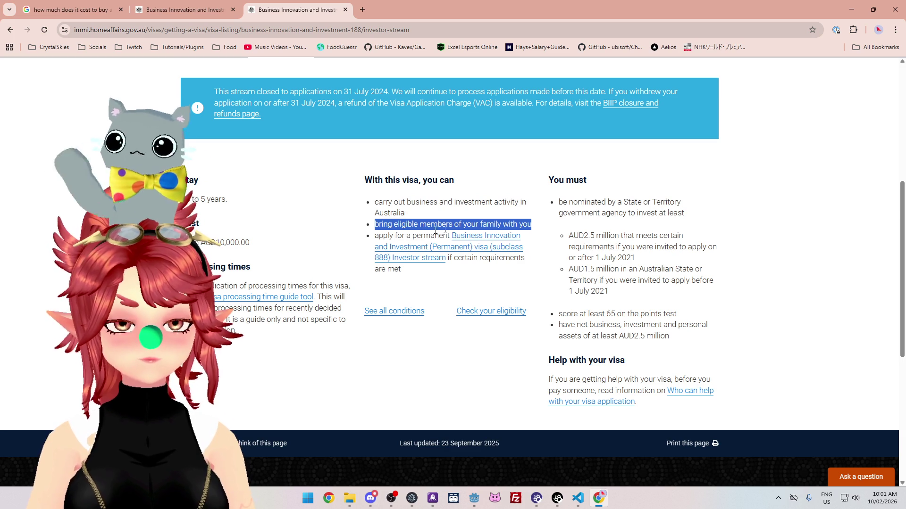
{"action": "left_click", "coordinate": [422, 196]}
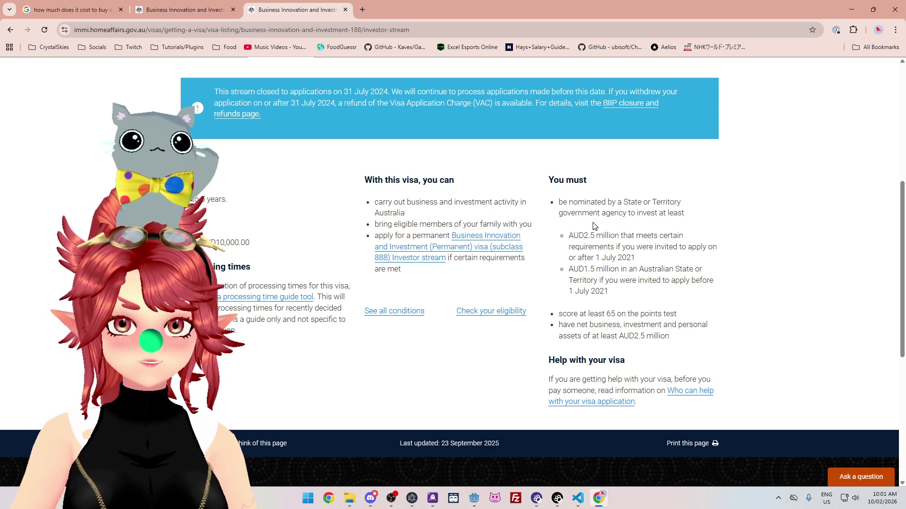
{"action": "mouse_move", "coordinate": [568, 235]}
{"action": "left_mouse_down"}
{"action": "mouse_move", "coordinate": [629, 236]}
{"action": "mouse_move", "coordinate": [656, 247]}
{"action": "mouse_move", "coordinate": [659, 259]}
{"action": "mouse_move", "coordinate": [637, 278]}
{"action": "mouse_move", "coordinate": [601, 270]}
{"action": "mouse_move", "coordinate": [642, 271]}
{"action": "left_mouse_up"}
{"action": "left_click", "coordinate": [642, 271]}
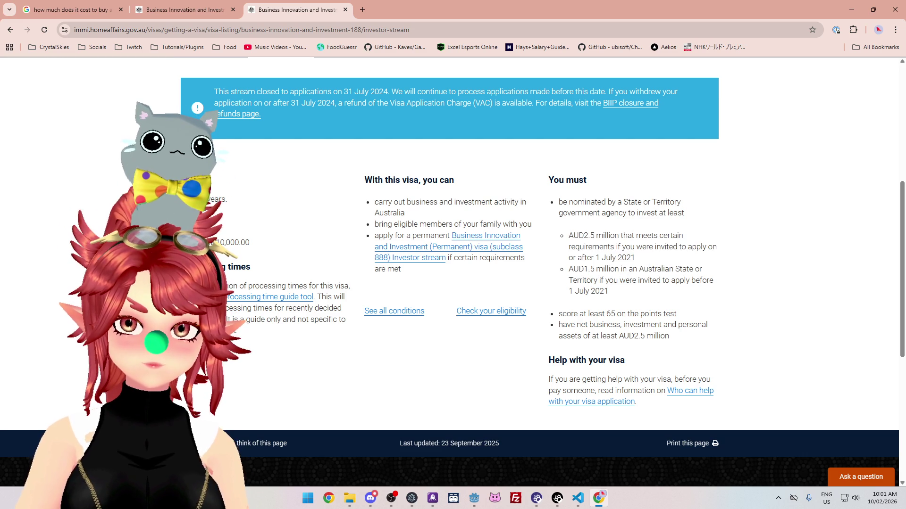
{"action": "mouse_move", "coordinate": [568, 269]}
{"action": "left_mouse_down"}
{"action": "mouse_move", "coordinate": [627, 270]}
{"action": "mouse_move", "coordinate": [689, 281]}
{"action": "mouse_move", "coordinate": [693, 290]}
{"action": "left_mouse_up"}
{"action": "left_click_drag", "start_coordinate": [571, 314], "coordinate": [685, 315]}
{"action": "left_click_drag", "start_coordinate": [563, 324], "coordinate": [701, 324]}
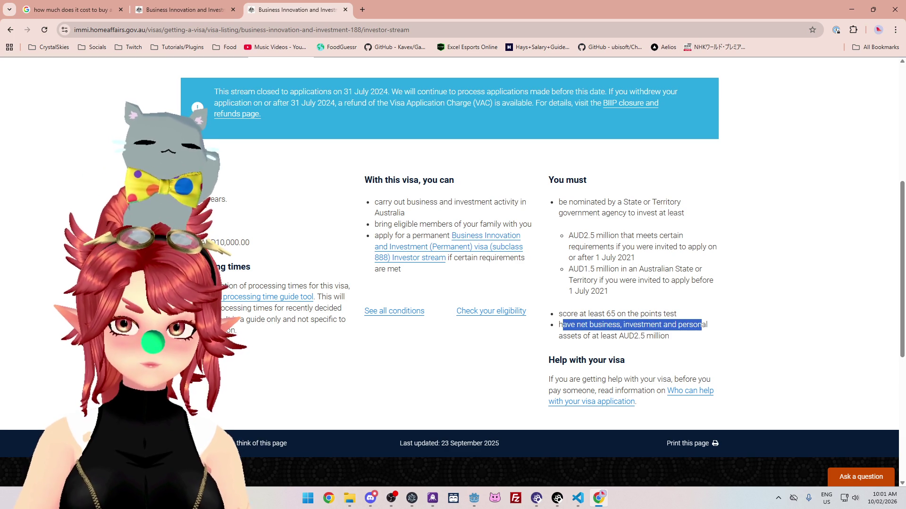
{"action": "left_click_drag", "start_coordinate": [578, 213], "coordinate": [613, 257]}
{"action": "scroll", "coordinate": [613, 258], "scroll_direction": "up", "scroll_amount": 5}
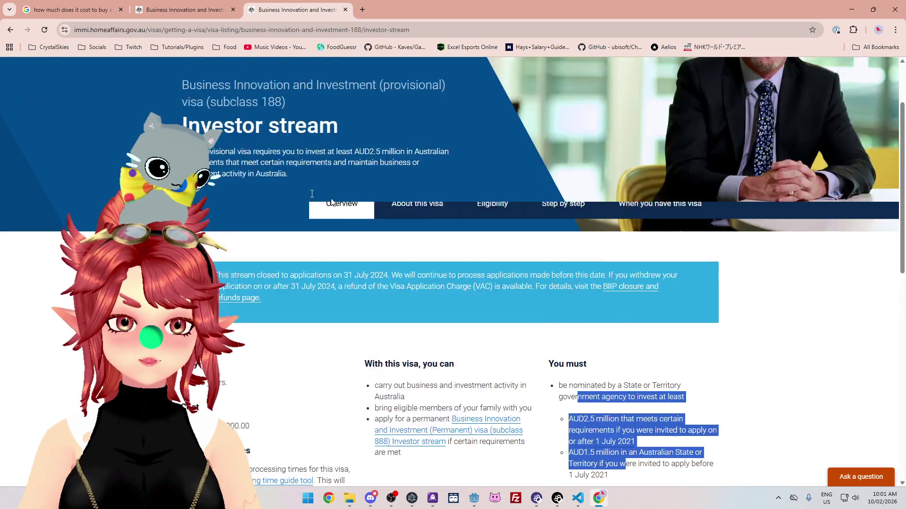
{"action": "scroll", "coordinate": [613, 258], "scroll_direction": "down", "scroll_amount": 1}
{"action": "scroll", "coordinate": [453, 271], "scroll_direction": "up", "scroll_amount": 1}
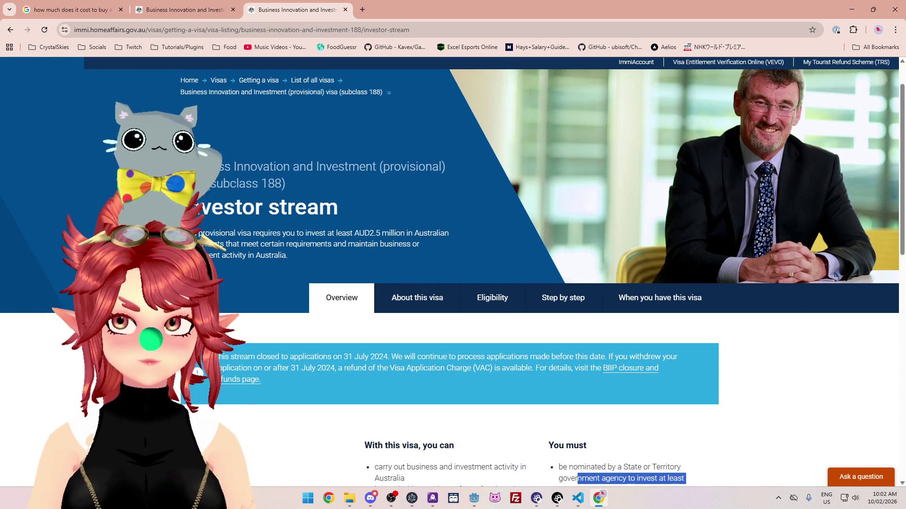
{"action": "scroll", "coordinate": [453, 272], "scroll_direction": "down", "scroll_amount": 1}
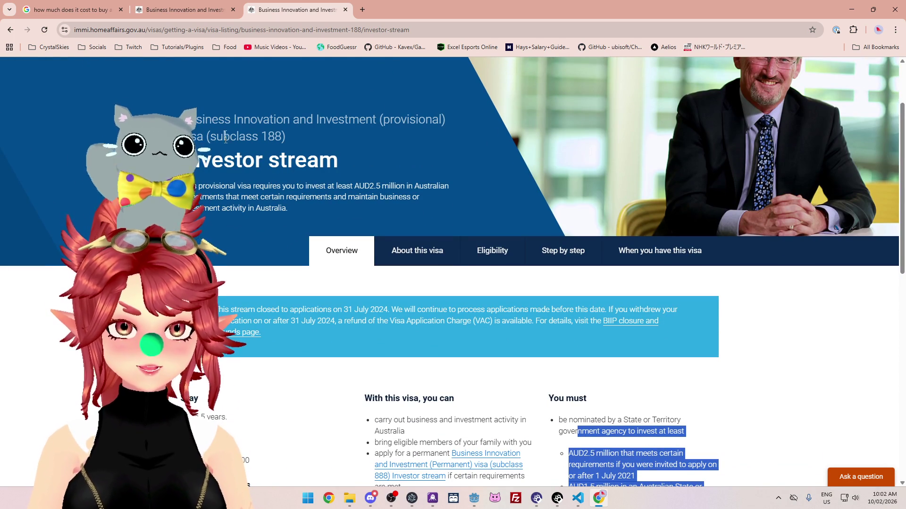
{"action": "left_click_drag", "start_coordinate": [202, 122], "coordinate": [357, 122]}
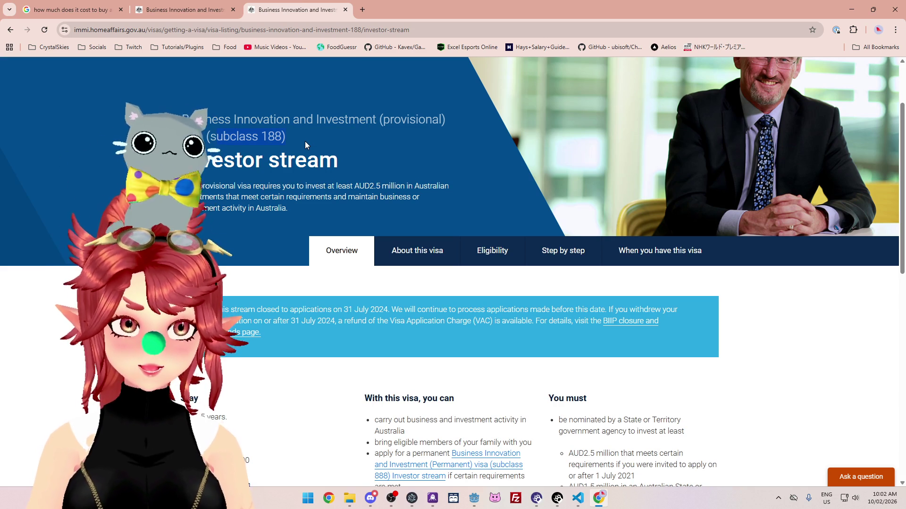
{"action": "scroll", "coordinate": [305, 140], "scroll_direction": "down", "scroll_amount": 2}
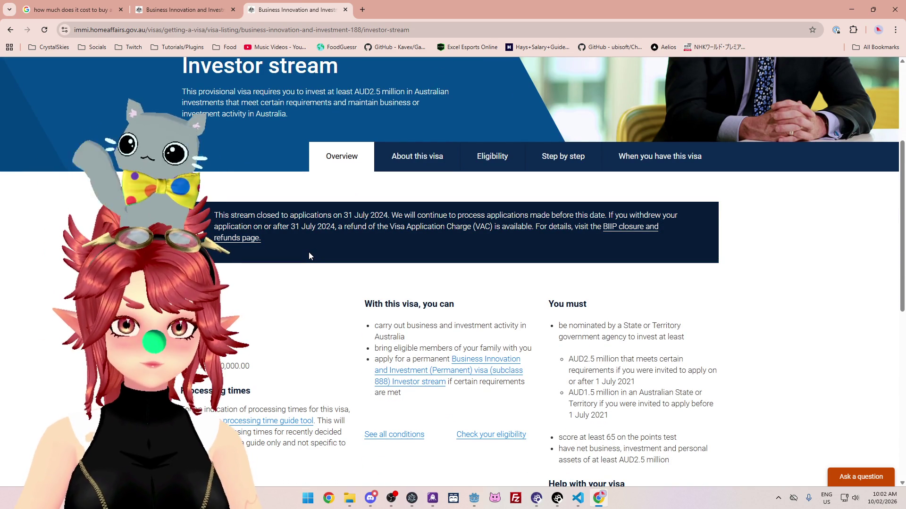
{"action": "scroll", "coordinate": [309, 255], "scroll_direction": "down", "scroll_amount": 5}
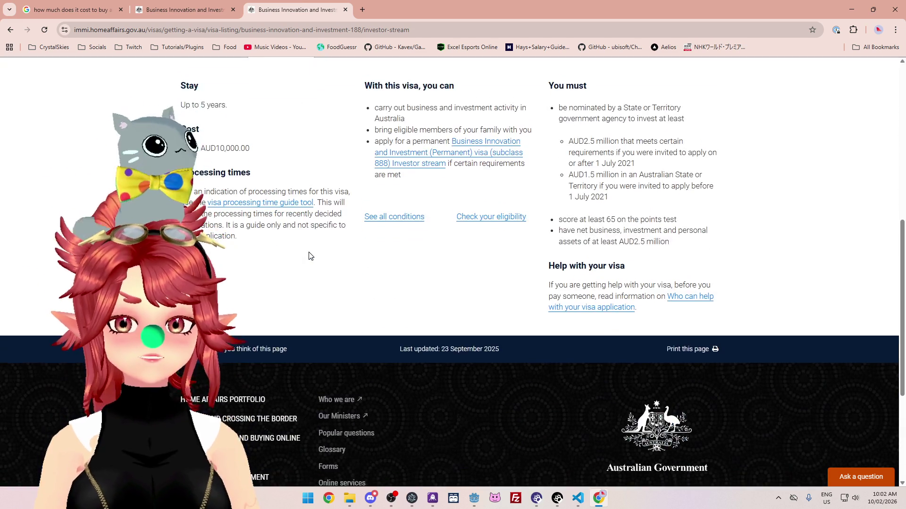
{"action": "scroll", "coordinate": [309, 254], "scroll_direction": "up", "scroll_amount": 7}
{"action": "scroll", "coordinate": [309, 255], "scroll_direction": "down", "scroll_amount": 5}
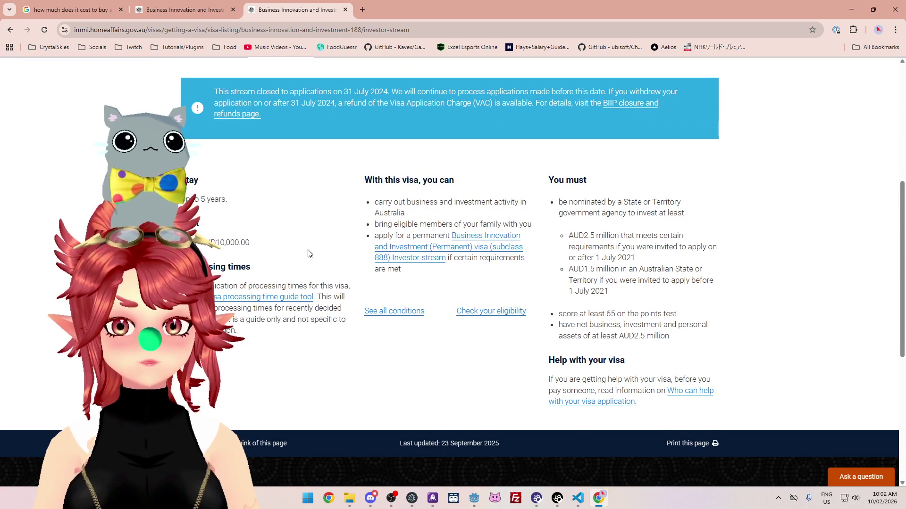
{"action": "scroll", "coordinate": [308, 253], "scroll_direction": "up", "scroll_amount": 3}
{"action": "scroll", "coordinate": [308, 254], "scroll_direction": "down", "scroll_amount": 5}
{"action": "scroll", "coordinate": [307, 254], "scroll_direction": "up", "scroll_amount": 4}
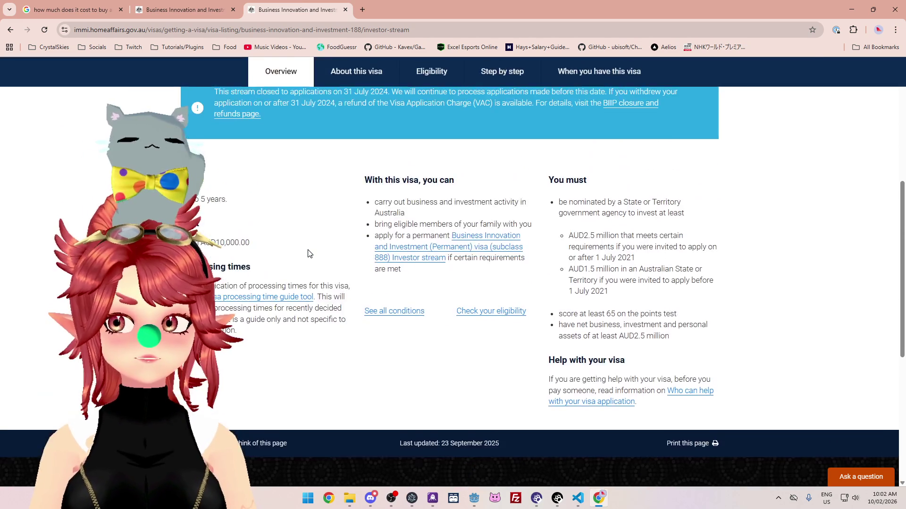
{"action": "scroll", "coordinate": [309, 255], "scroll_direction": "down", "scroll_amount": 2}
{"action": "scroll", "coordinate": [309, 254], "scroll_direction": "up", "scroll_amount": 2}
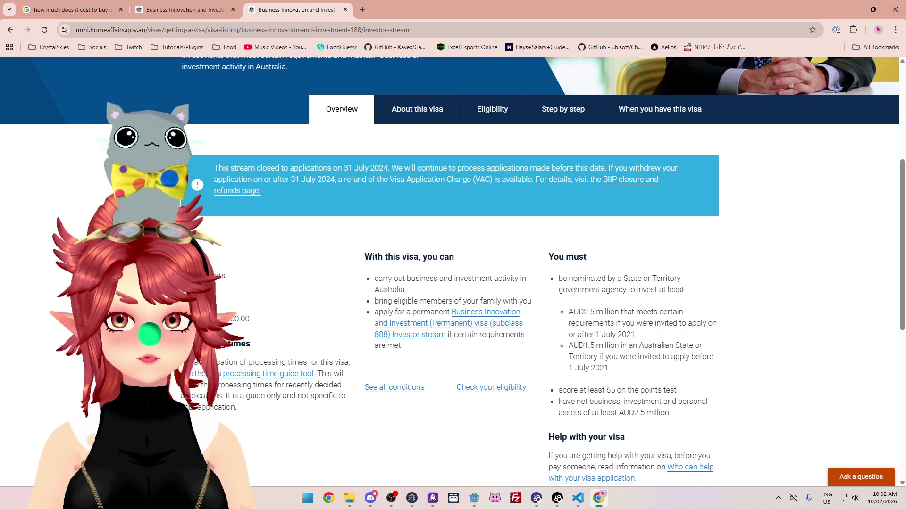
{"action": "scroll", "coordinate": [453, 274], "scroll_direction": "up", "scroll_amount": 5}
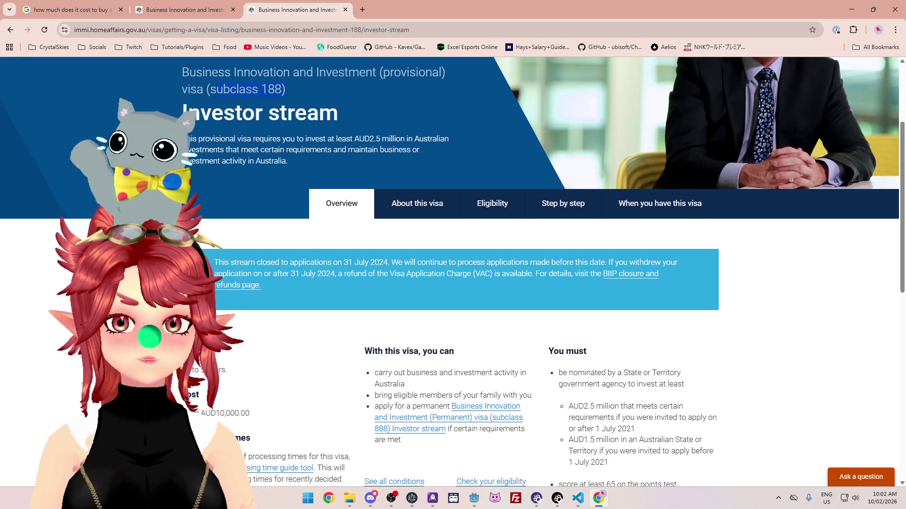
{"action": "scroll", "coordinate": [452, 273], "scroll_direction": "down", "scroll_amount": 4}
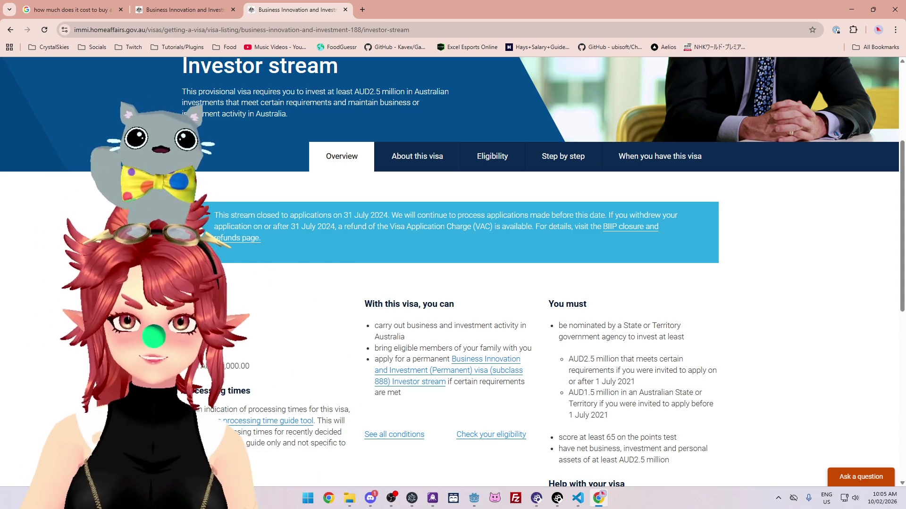
{"action": "key", "text": "alt+Tab"}
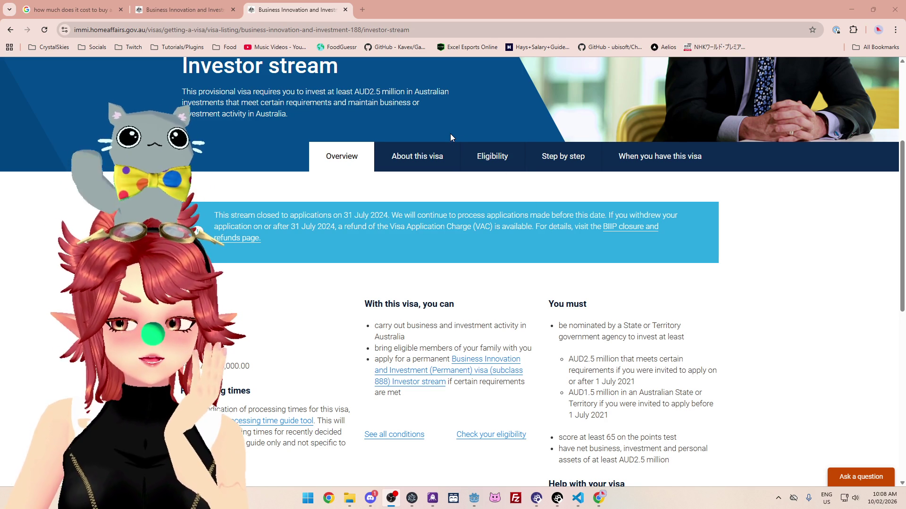
Step: Highlight the closing date 31 July 2024 in the Investor stream notice
{"action": "left_click_drag", "start_coordinate": [312, 215], "coordinate": [429, 216]}
{"action": "left_click", "coordinate": [430, 216]}
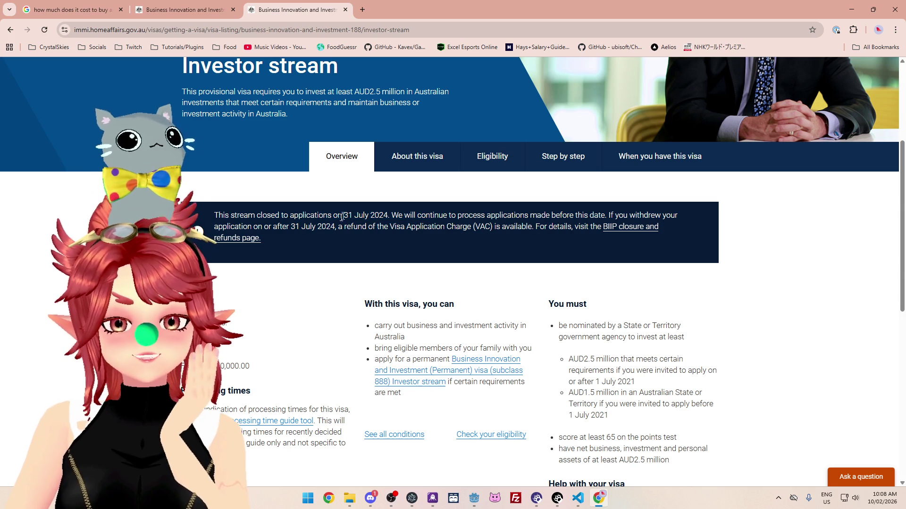
{"action": "mouse_move", "coordinate": [392, 217]}
{"action": "left_mouse_down"}
{"action": "mouse_move", "coordinate": [325, 217]}
{"action": "mouse_move", "coordinate": [345, 224]}
{"action": "mouse_move", "coordinate": [315, 216]}
{"action": "left_mouse_up"}
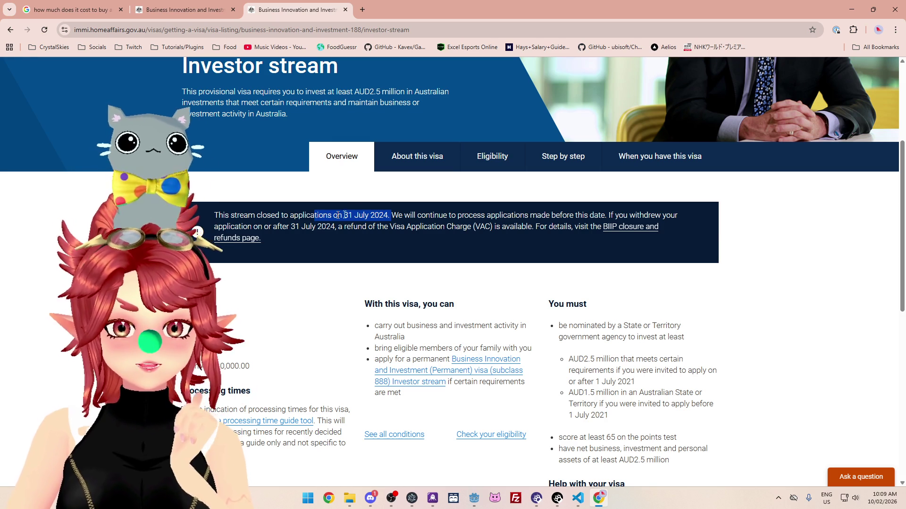
{"action": "left_click", "coordinate": [400, 223]}
Step: Highlight 'This stream closed to applications on 31 July 2024.' and close the Investor stream page
{"action": "left_click_drag", "start_coordinate": [214, 215], "coordinate": [393, 211]}
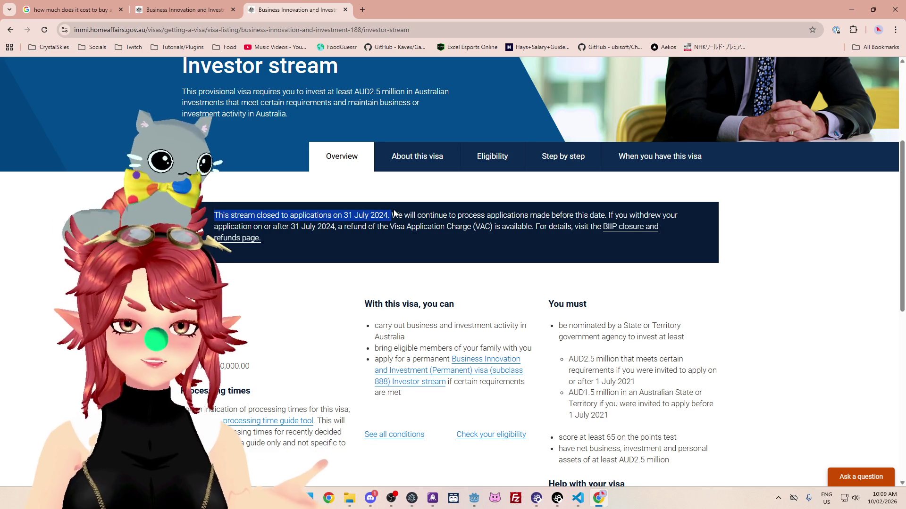
{"action": "left_click", "coordinate": [391, 241]}
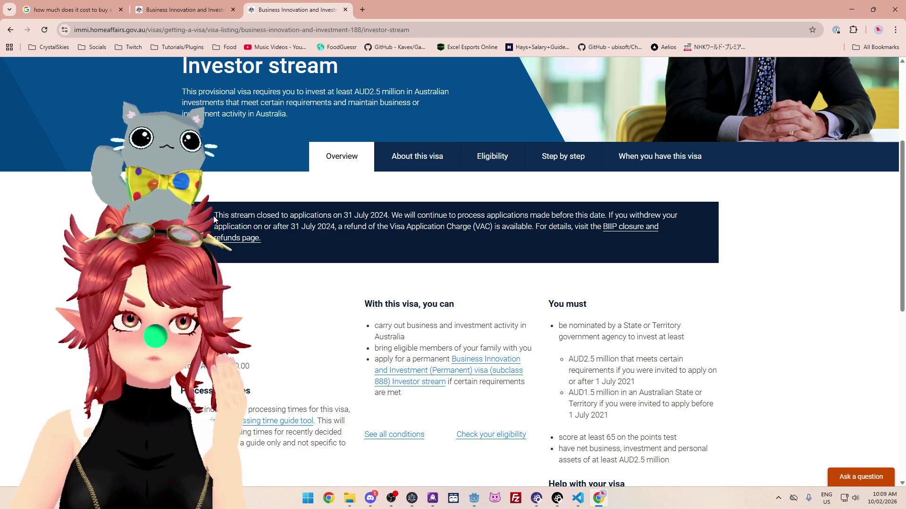
{"action": "left_click_drag", "start_coordinate": [360, 217], "coordinate": [389, 217]}
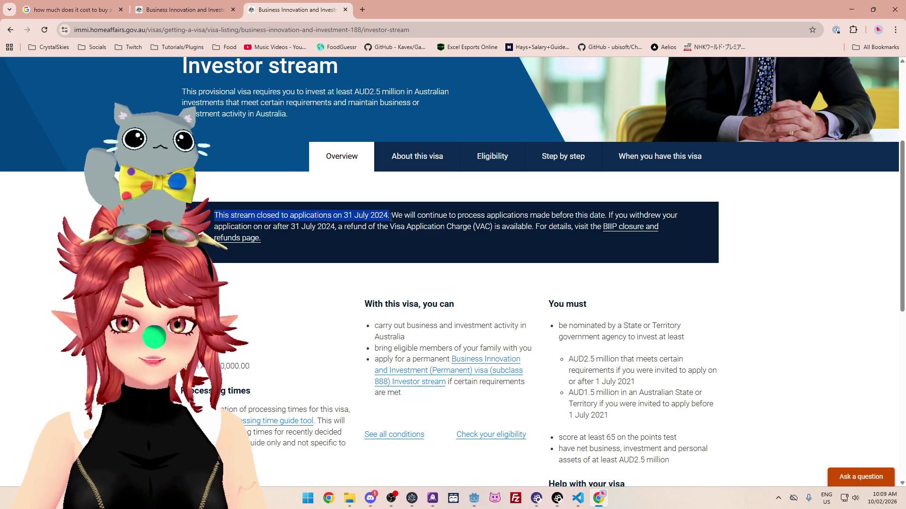
{"action": "left_click_drag", "start_coordinate": [217, 216], "coordinate": [393, 218]}
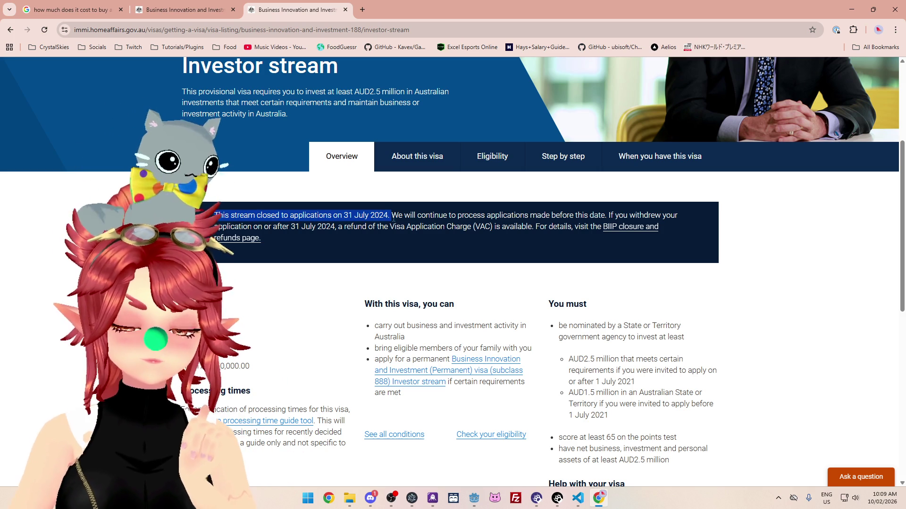
{"action": "left_click", "coordinate": [271, 217]}
{"action": "mouse_move", "coordinate": [215, 216]}
{"action": "left_mouse_down"}
{"action": "mouse_move", "coordinate": [388, 227]}
{"action": "mouse_move", "coordinate": [390, 216]}
{"action": "left_mouse_up"}
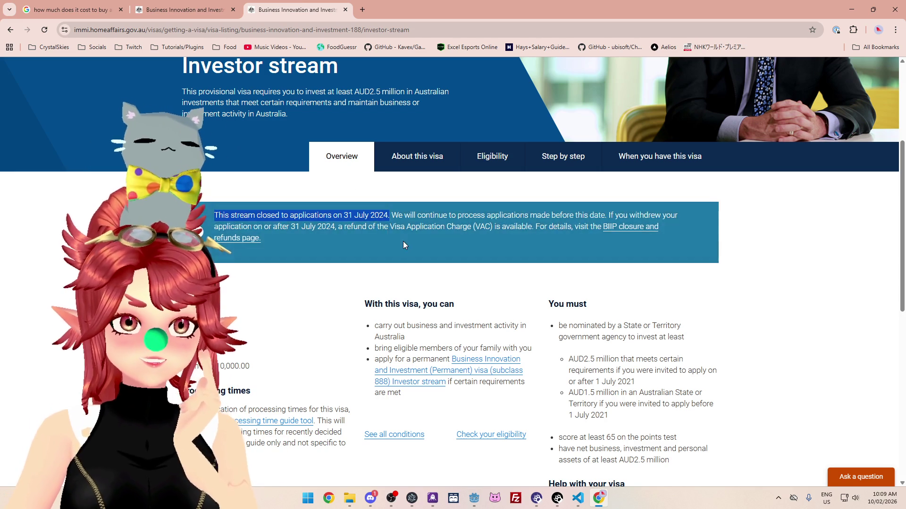
{"action": "left_click", "coordinate": [346, 9]}
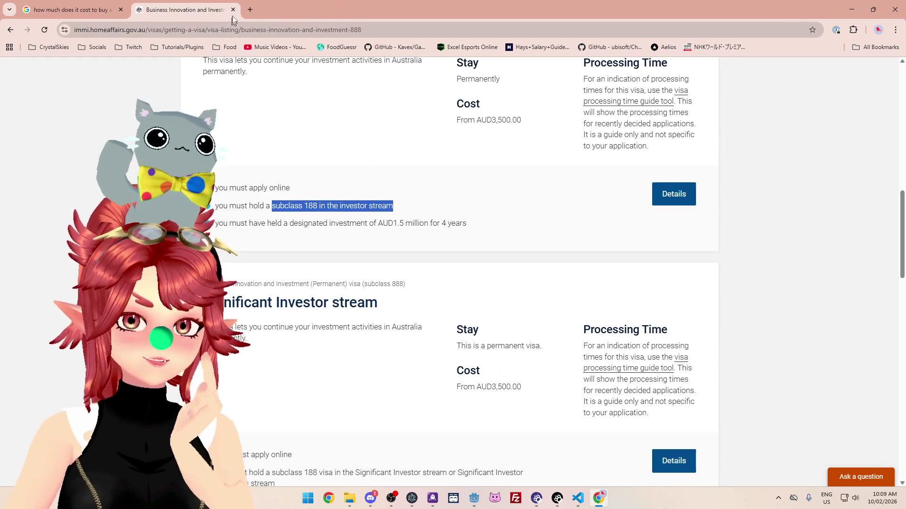
Step: Close the subclass 888 page and Chrome, then place the cursor on empty line 689 in UseItem
{"action": "left_click", "coordinate": [233, 10]}
{"action": "key", "text": "ctrl+w"}
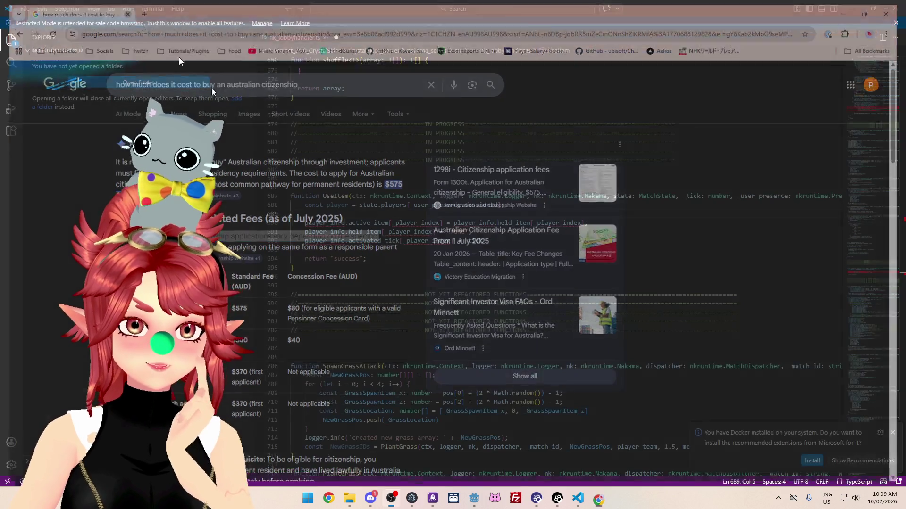
{"action": "left_click", "coordinate": [510, 210]}
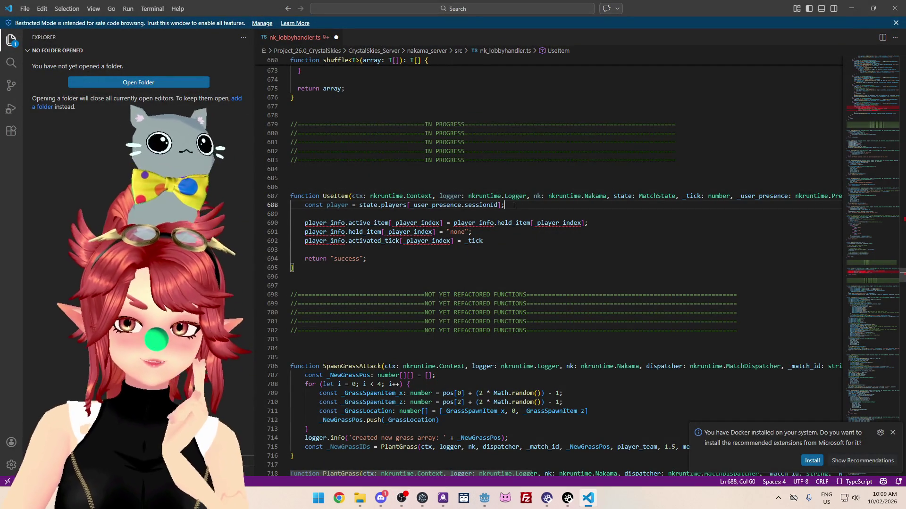
{"action": "left_click", "coordinate": [478, 214]}
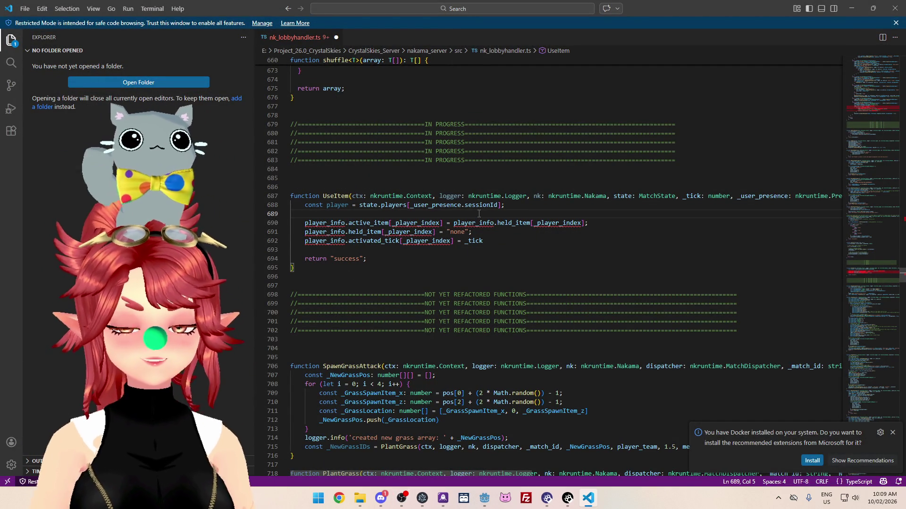
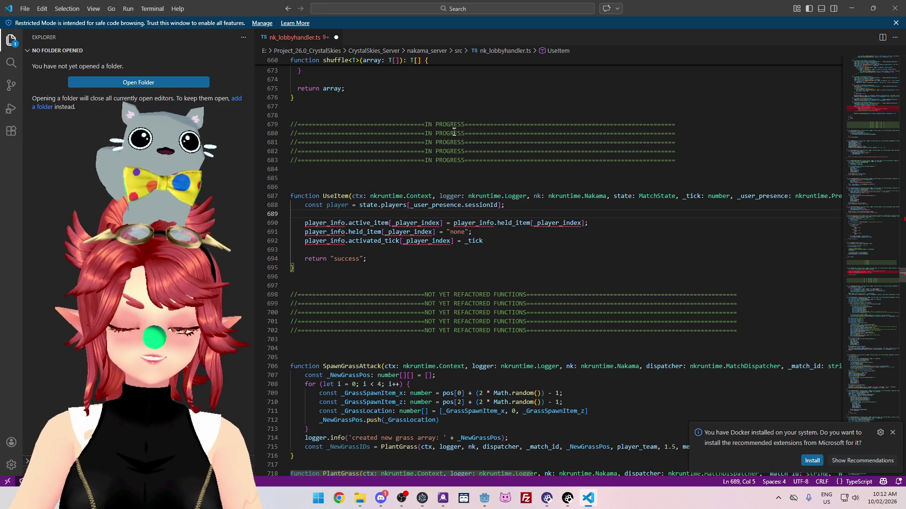
Step: Delete the blank line above UseItem and add `player.activeItem = player.heldItem` inside it
{"action": "left_click", "coordinate": [377, 179]}
{"action": "key", "text": "BackSpace"}
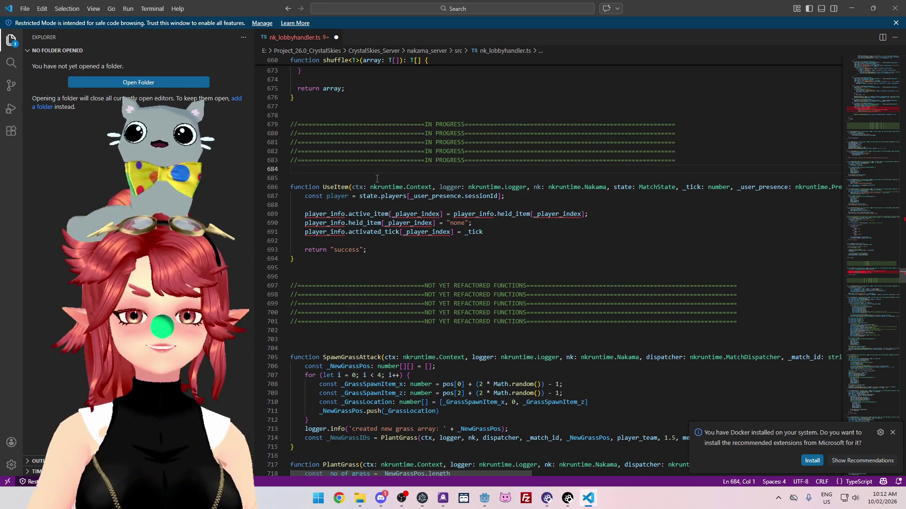
{"action": "left_click", "coordinate": [389, 206]}
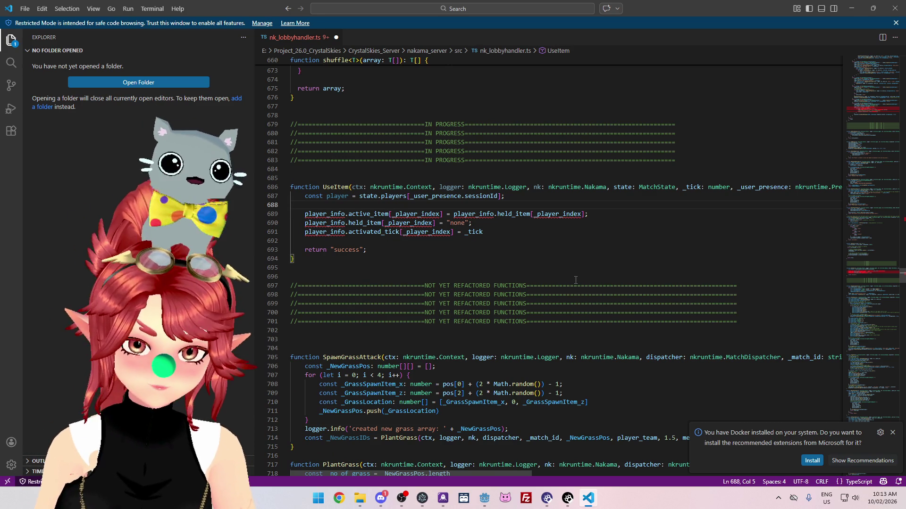
{"action": "type", "text": "player"}
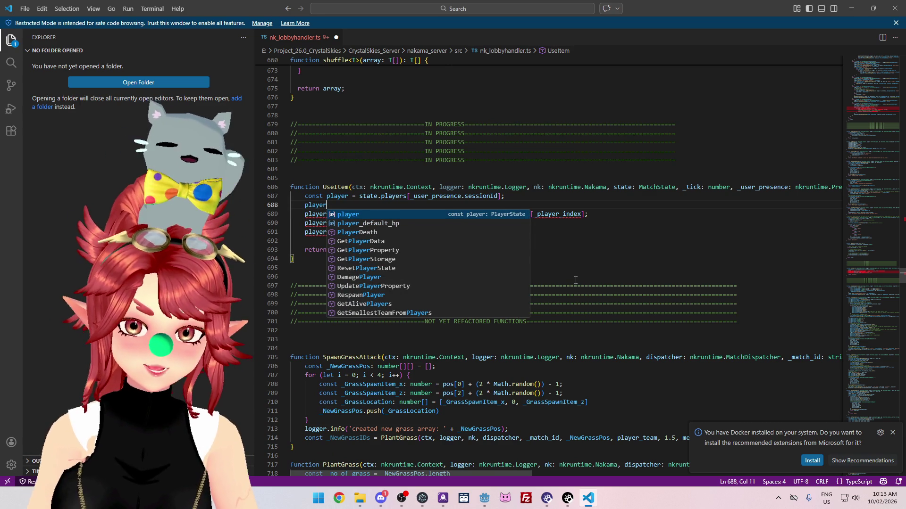
{"action": "type", "text": "."}
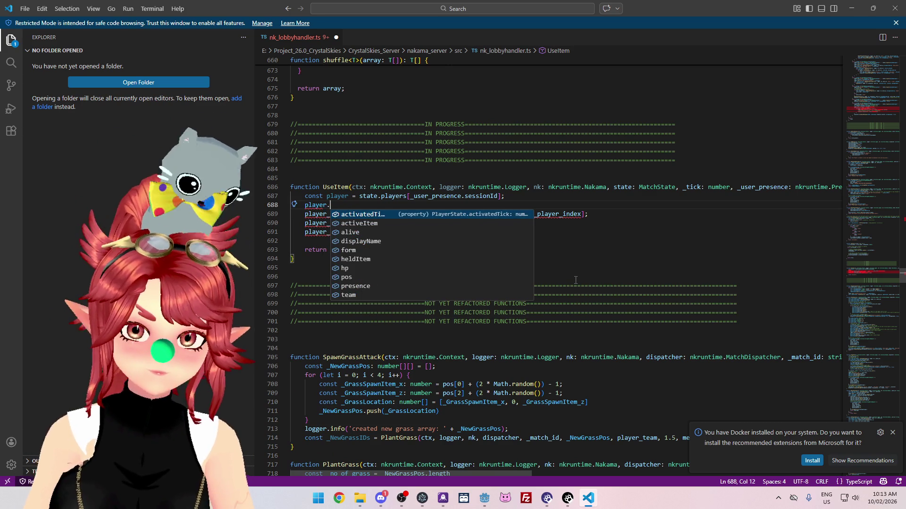
{"action": "left_click", "coordinate": [588, 247]}
{"action": "left_click", "coordinate": [412, 205]}
{"action": "type", "text": "ac"}
{"action": "key", "text": "Down"}
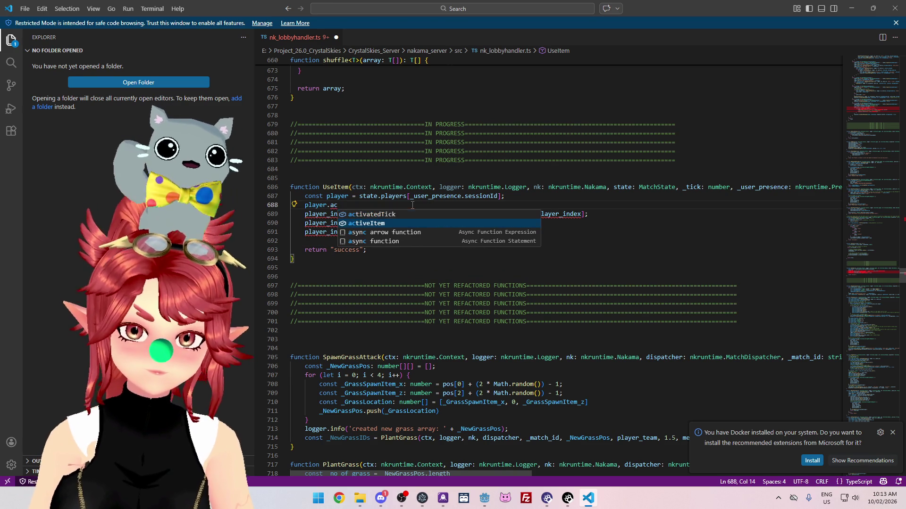
{"action": "key", "text": "Return"}
{"action": "type", "text": "= "}
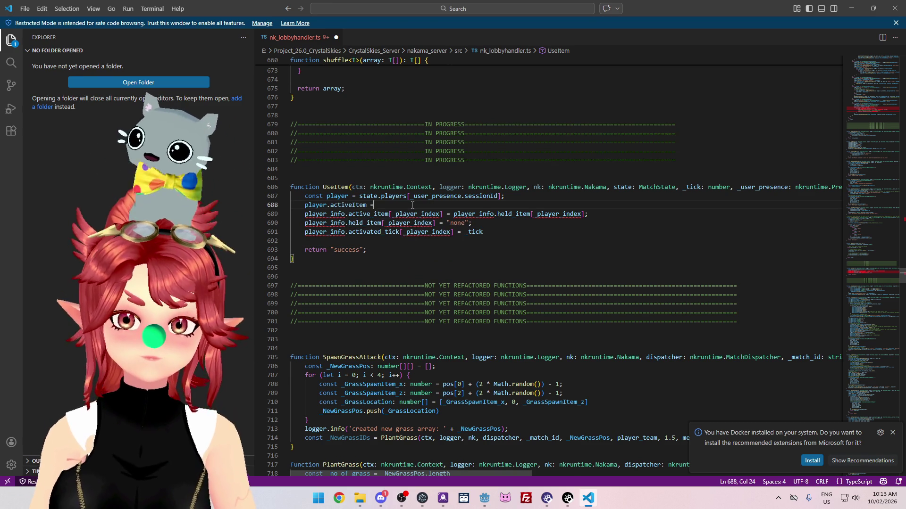
{"action": "type", "text": "player."}
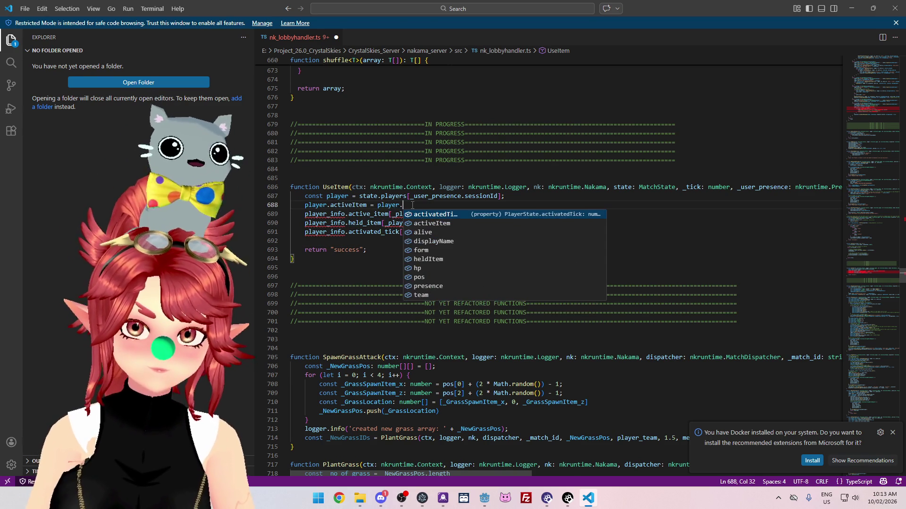
{"action": "type", "text": "he"}
{"action": "key", "text": "Return"}
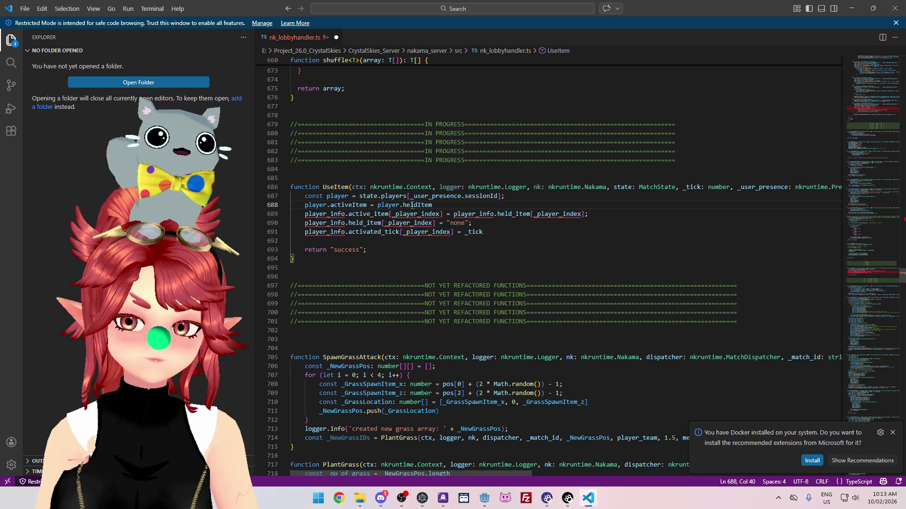
{"action": "key", "text": "Return"}
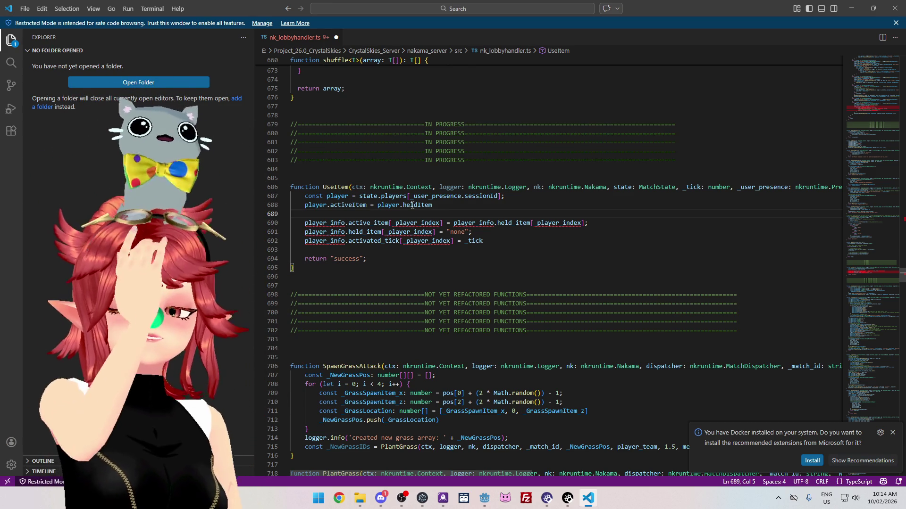
Step: Add `player.heldItem = "none"` and `player.activatedTick = _tick` to UseItem
{"action": "type", "text": "player.held"}
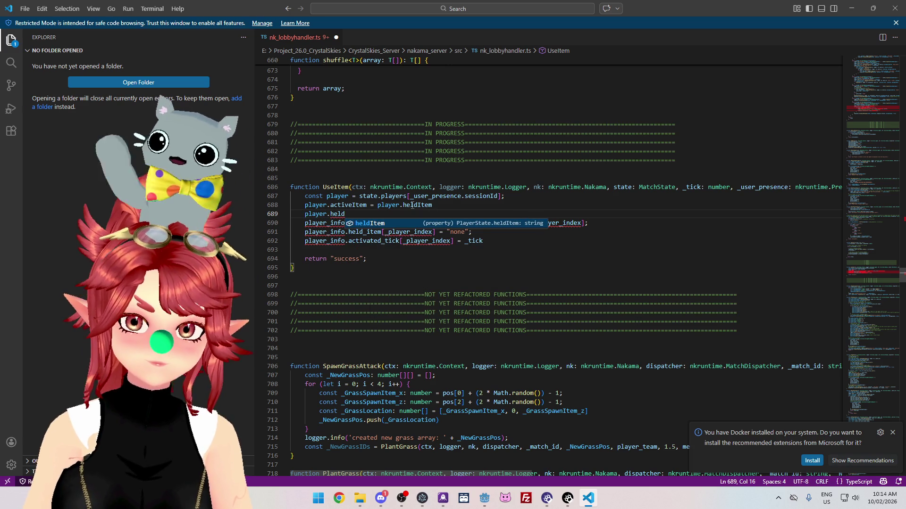
{"action": "key", "text": "Tab"}
{"action": "type", "text": "= \""}
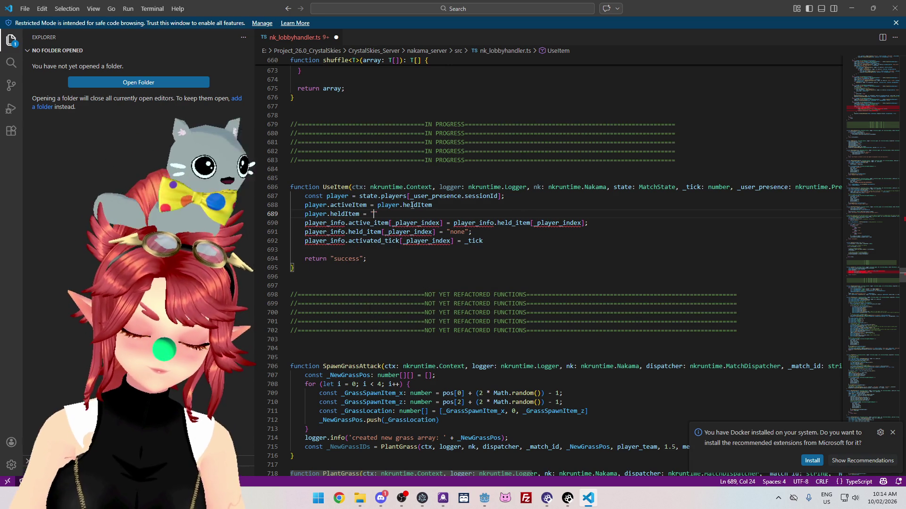
{"action": "type", "text": "none\""}
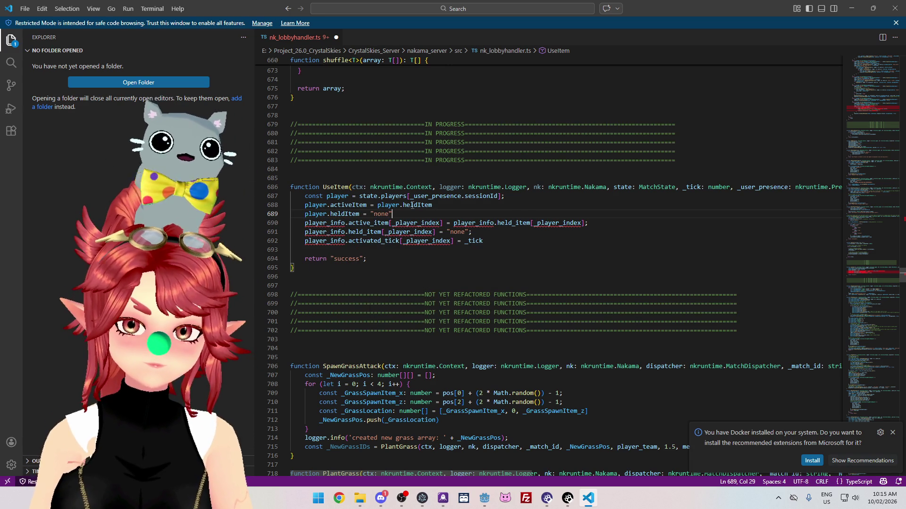
{"action": "key", "text": "Return"}
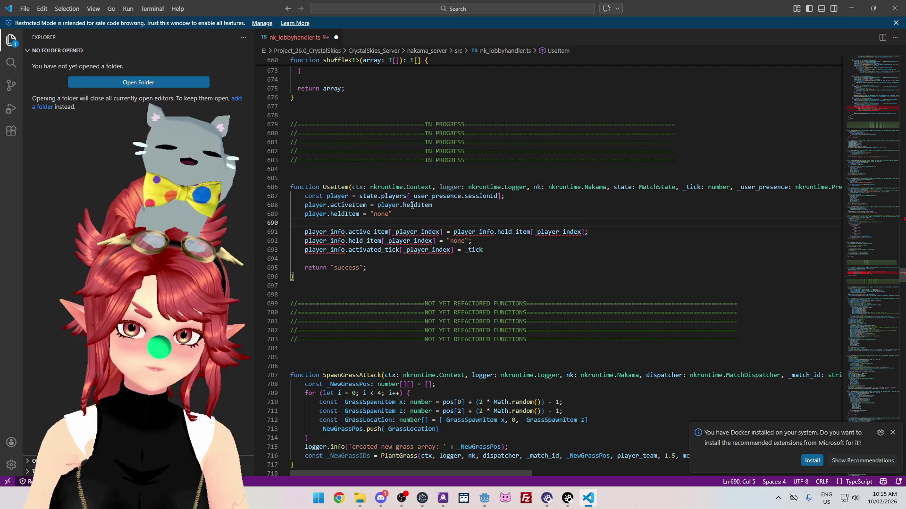
{"action": "type", "text": "player.activatedTick"}
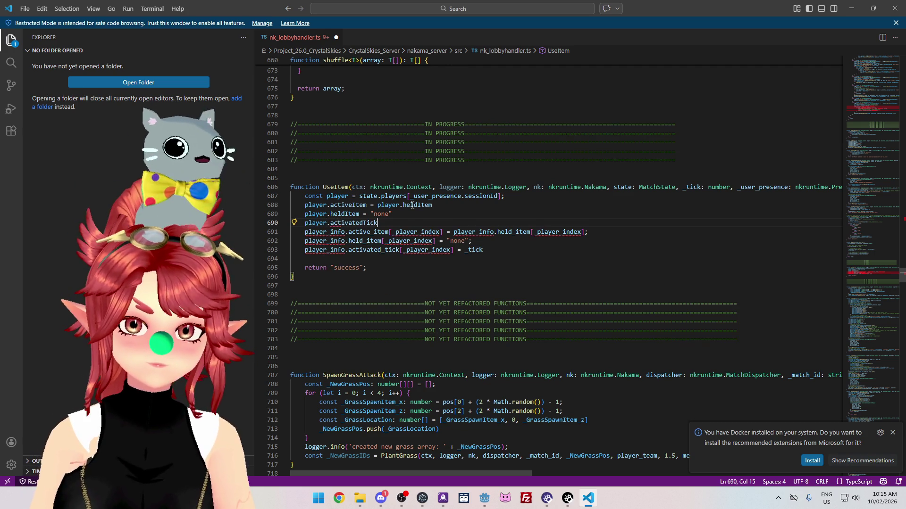
{"action": "key", "text": "Tab"}
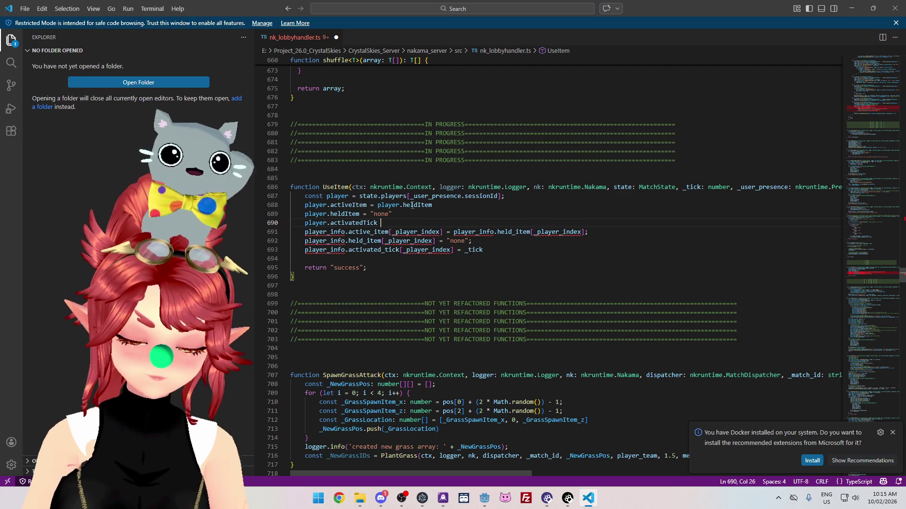
{"action": "type", "text": "= _tick"}
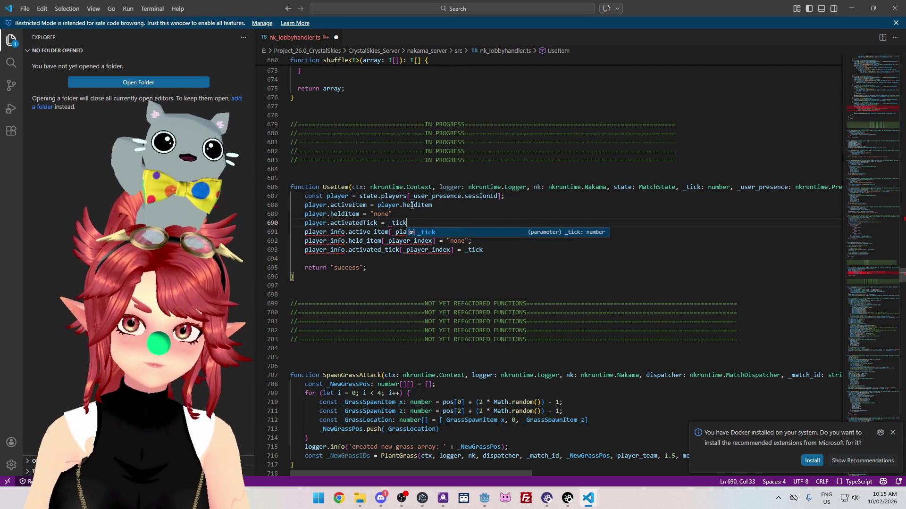
{"action": "key", "text": "Escape"}
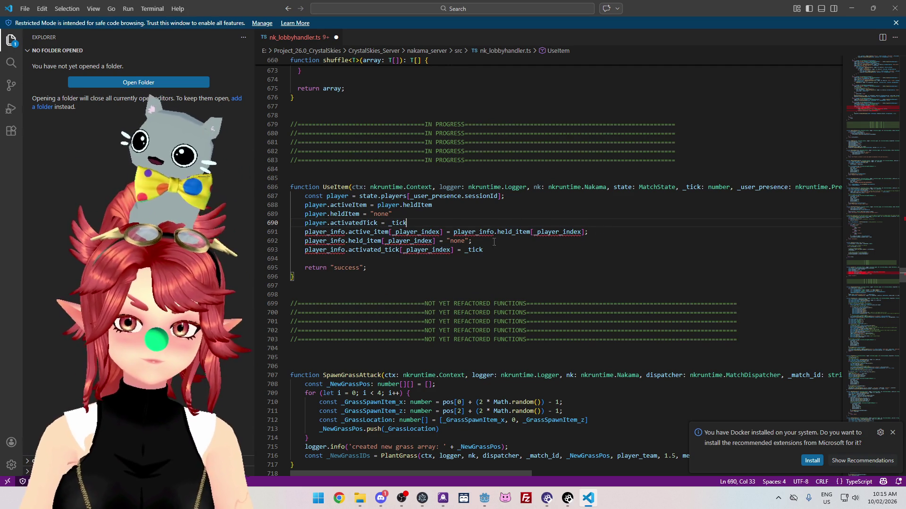
{"action": "key", "text": "Return"}
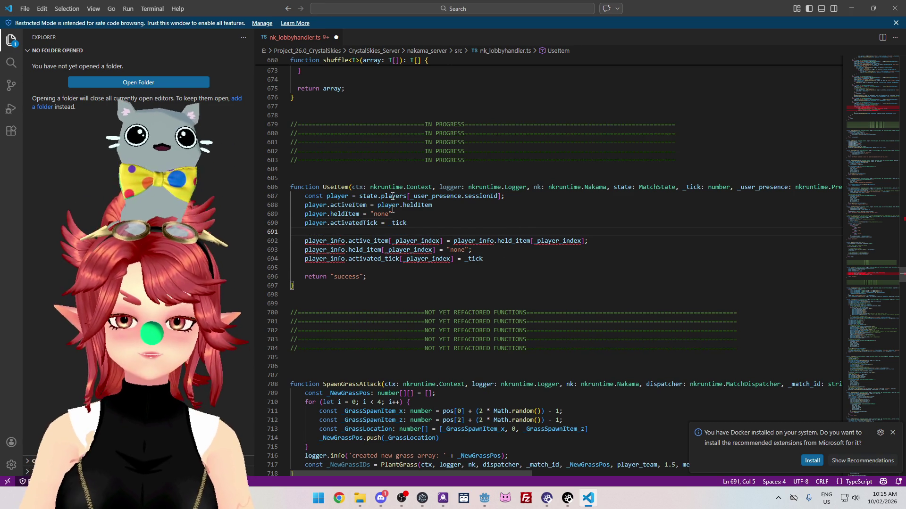
Step: Delete the three old player_info lines and the leftover blank lines before the return
{"action": "left_click_drag", "start_coordinate": [483, 259], "coordinate": [280, 233]}
{"action": "key", "text": "BackSpace"}
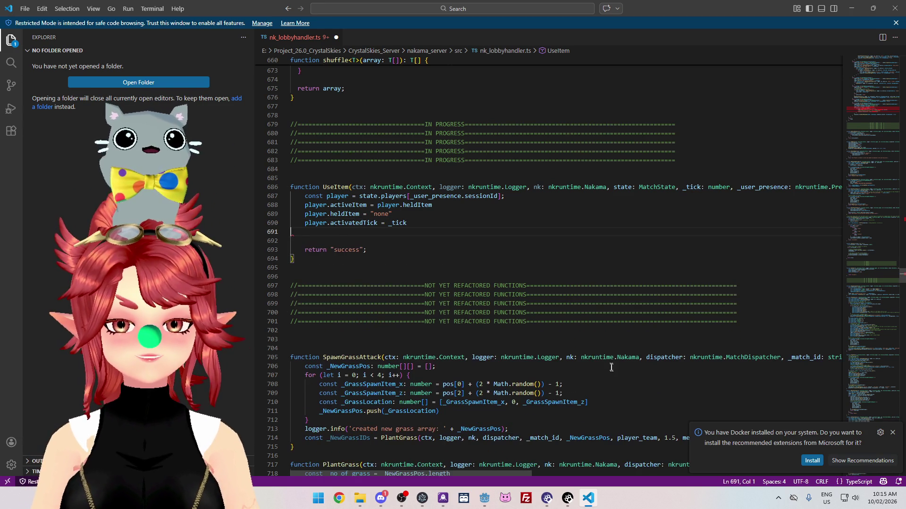
{"action": "key", "text": "Delete"}
{"action": "key", "text": "BackSpace"}
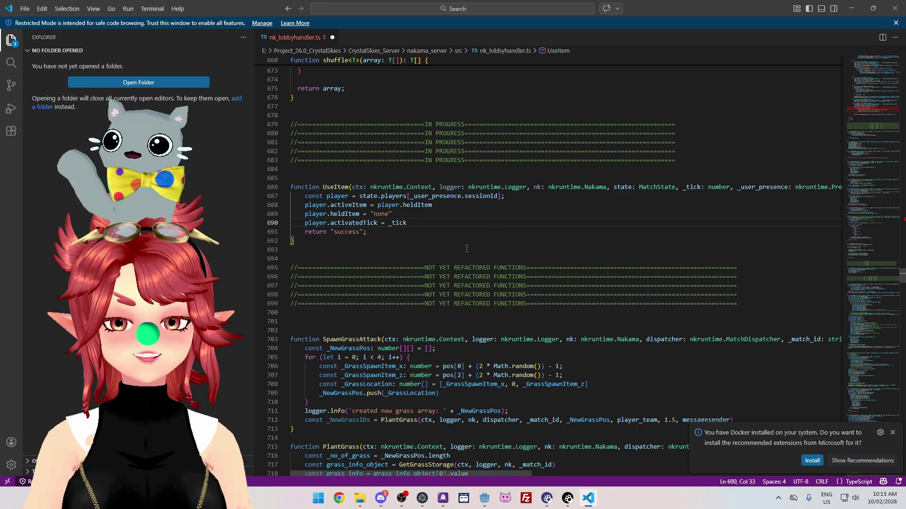
Step: Move the UseItem function above the IN PROGRESS banner and jump to its call in matchLoop
{"action": "scroll", "coordinate": [467, 249], "scroll_direction": "up", "scroll_amount": 3}
{"action": "left_click_drag", "start_coordinate": [297, 311], "coordinate": [272, 255]}
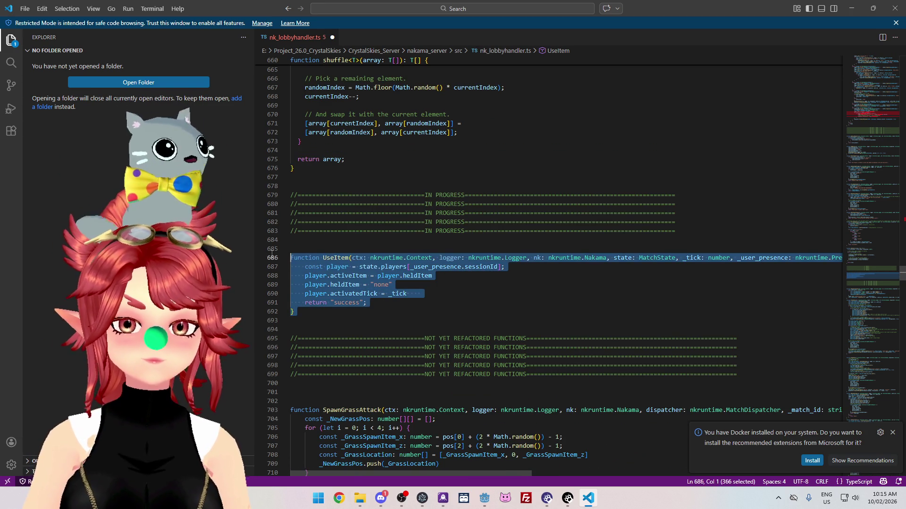
{"action": "key", "text": "alt+Up"}
{"action": "key", "text": "alt+Up"}
{"action": "key", "text": "alt+Up"}
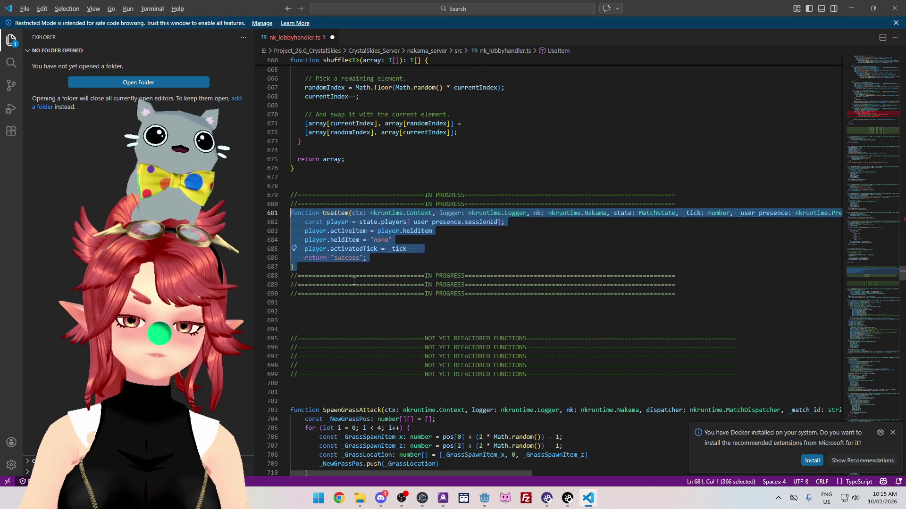
{"action": "key", "text": "alt+Up"}
{"action": "key", "text": "alt+Up"}
{"action": "key", "text": "alt+Up"}
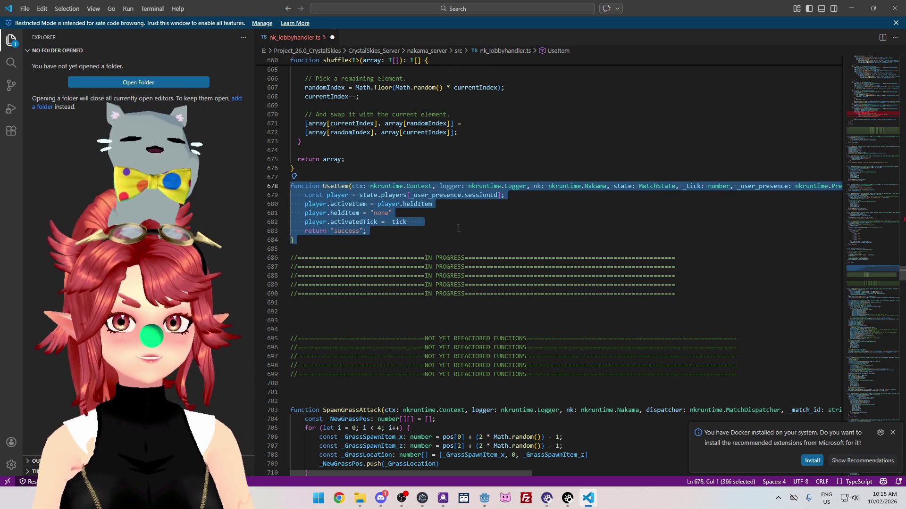
{"action": "left_click", "coordinate": [336, 186], "text": "ctrl"}
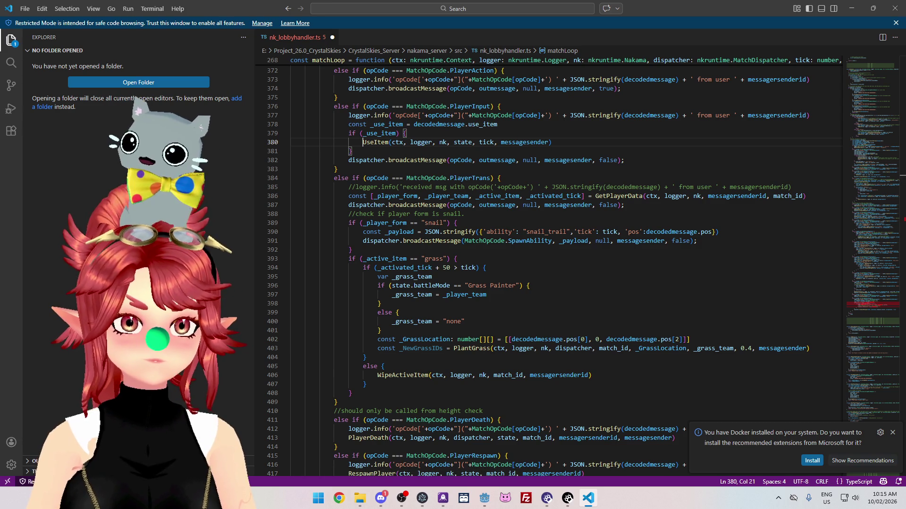
{"action": "key", "text": "alt+Tab"}
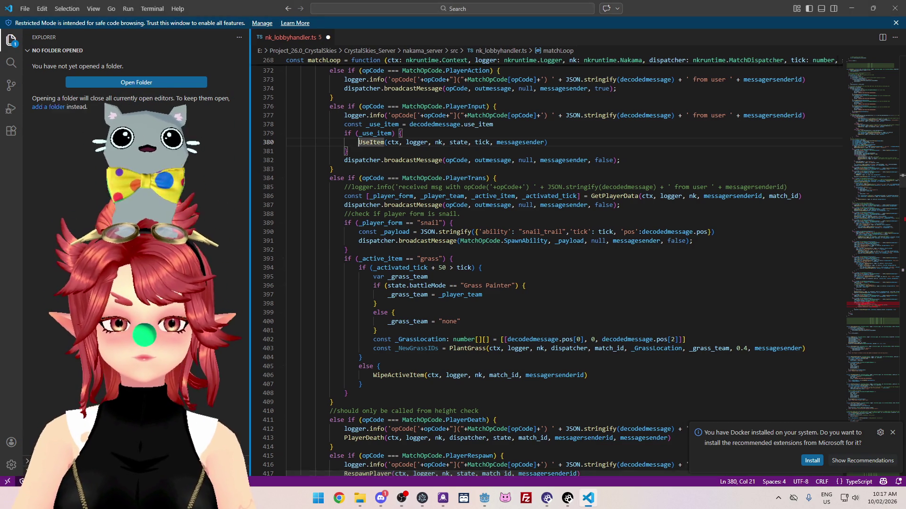
Step: Hide and restore the file explorer while placing the caret after the UseItem call block
{"action": "left_click_drag", "start_coordinate": [258, 175], "coordinate": [49, 140]}
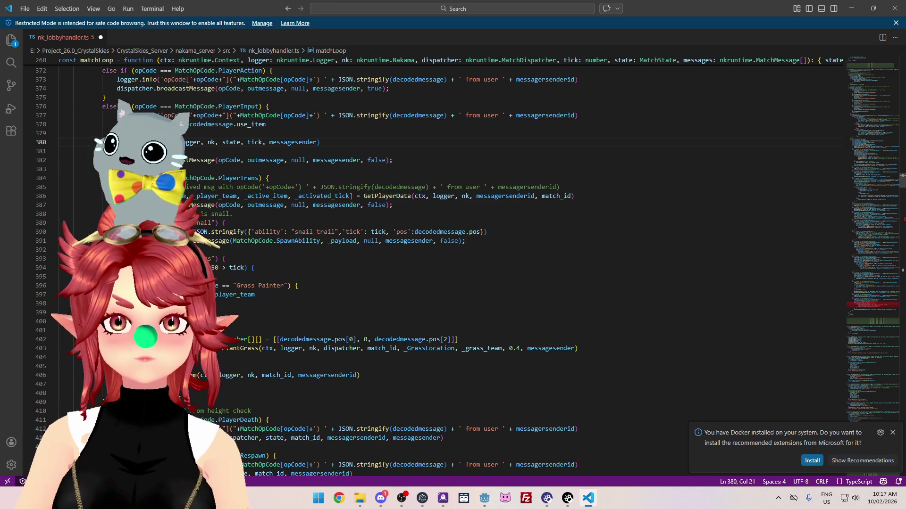
{"action": "mouse_move", "coordinate": [23, 191]}
{"action": "left_mouse_down"}
{"action": "mouse_move", "coordinate": [237, 191]}
{"action": "mouse_move", "coordinate": [195, 198]}
{"action": "left_mouse_up"}
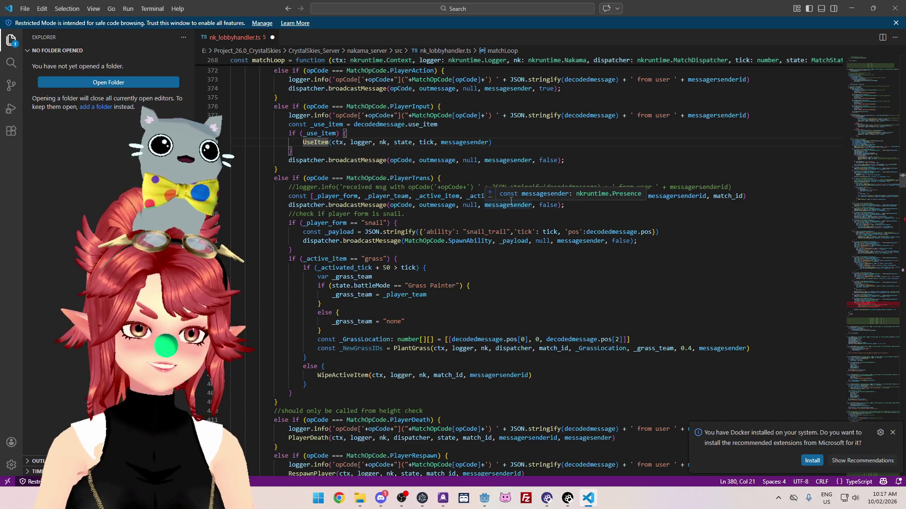
{"action": "left_click", "coordinate": [547, 301]}
{"action": "left_click", "coordinate": [315, 155]}
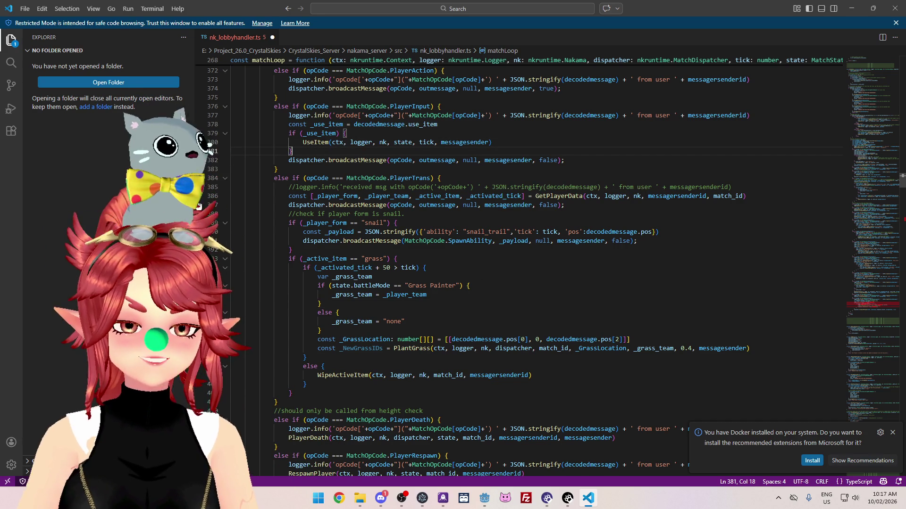
{"action": "left_click_drag", "start_coordinate": [192, 198], "coordinate": [95, 197]}
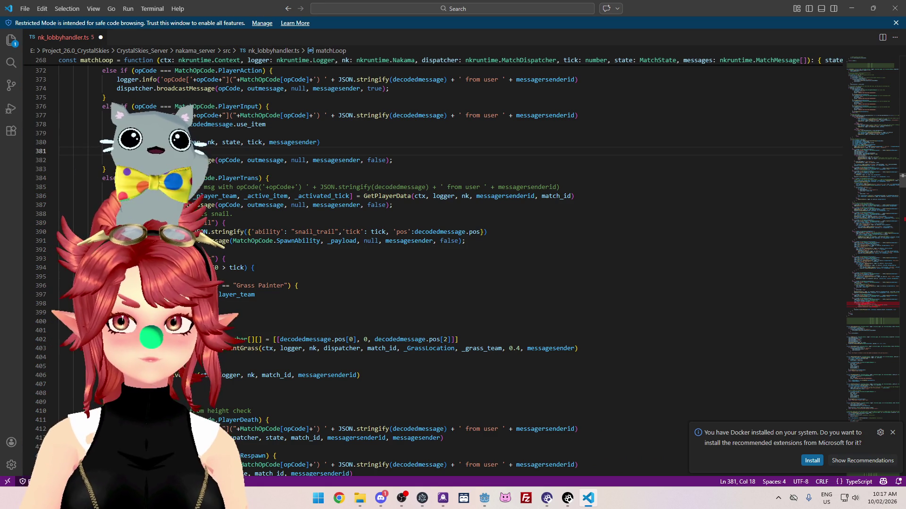
{"action": "scroll", "coordinate": [104, 145], "scroll_direction": "down", "scroll_amount": 1}
{"action": "scroll", "coordinate": [104, 146], "scroll_direction": "up", "scroll_amount": 2}
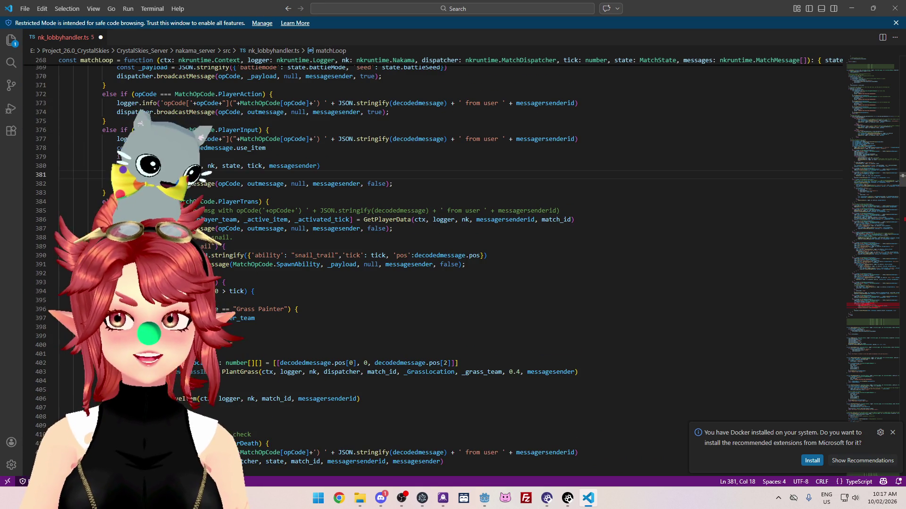
{"action": "scroll", "coordinate": [217, 255], "scroll_direction": "down", "scroll_amount": 1}
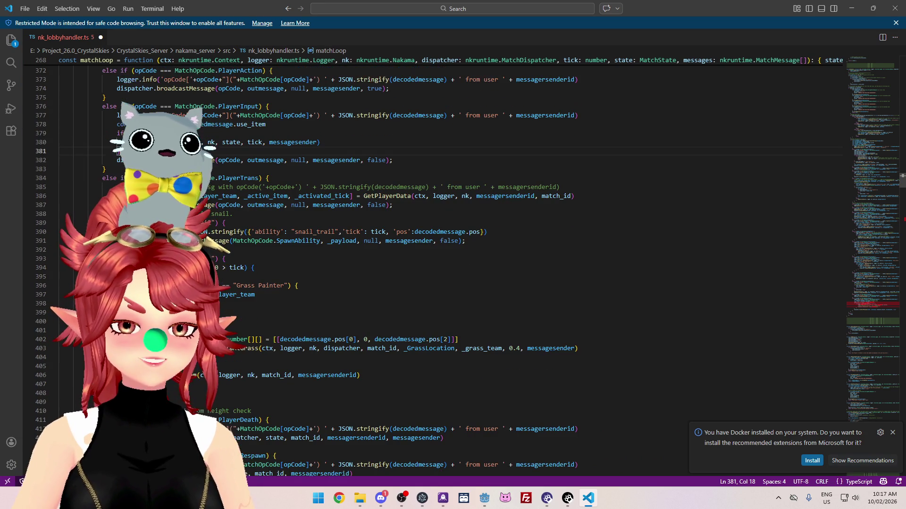
Step: Select the grass-team block through the grass location line, then reopen and widen the Explorer sidebar
{"action": "left_click_drag", "start_coordinate": [226, 258], "coordinate": [94, 285]}
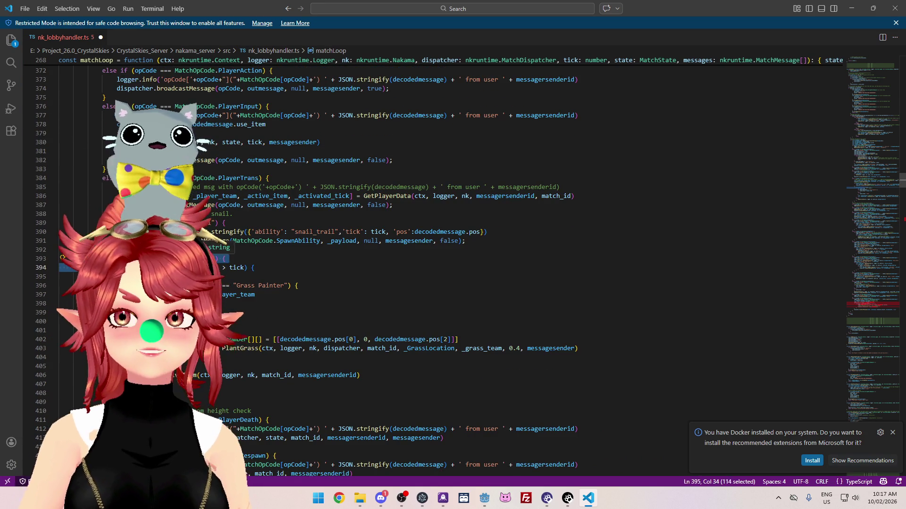
{"action": "mouse_move", "coordinate": [174, 277]}
{"action": "left_mouse_down"}
{"action": "mouse_move", "coordinate": [217, 295]}
{"action": "mouse_move", "coordinate": [193, 339]}
{"action": "left_mouse_up"}
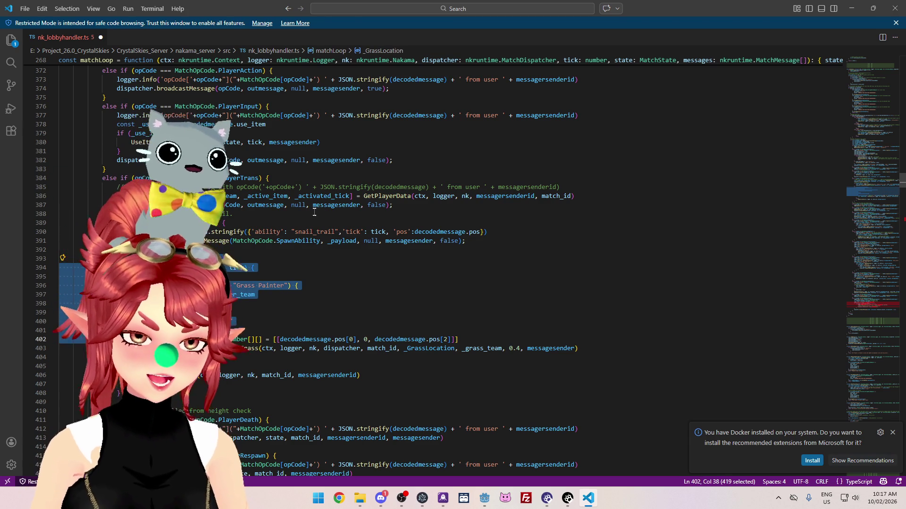
{"action": "left_click", "coordinate": [235, 214]}
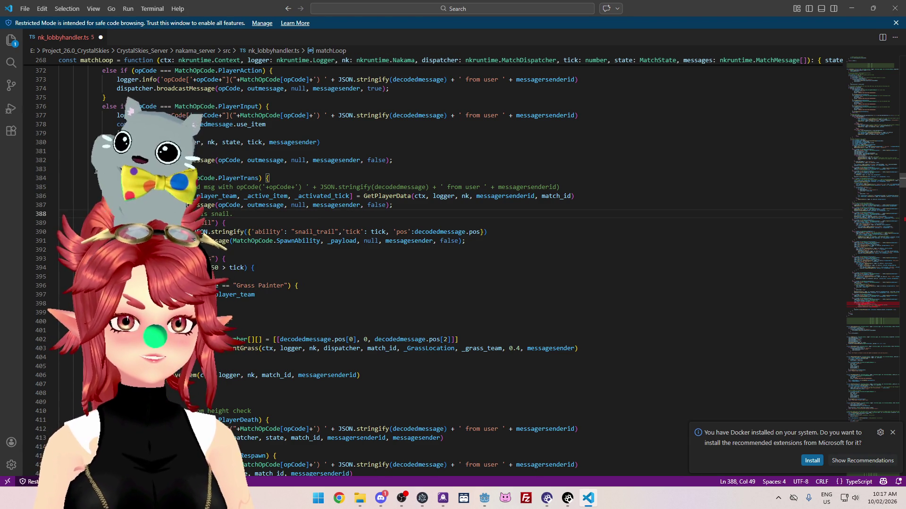
{"action": "left_click_drag", "start_coordinate": [21, 147], "coordinate": [256, 147]}
{"action": "scroll", "coordinate": [448, 225], "scroll_direction": "up", "scroll_amount": 2}
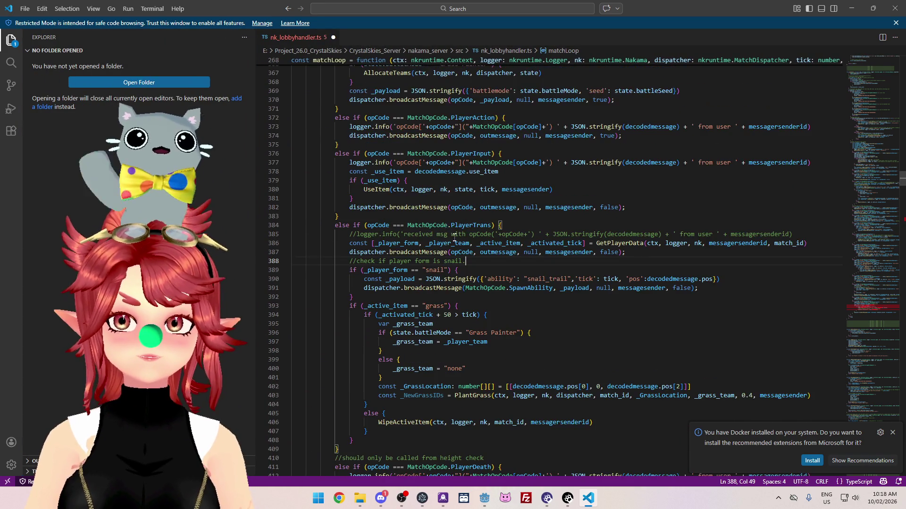
{"action": "scroll", "coordinate": [453, 236], "scroll_direction": "down", "scroll_amount": 3}
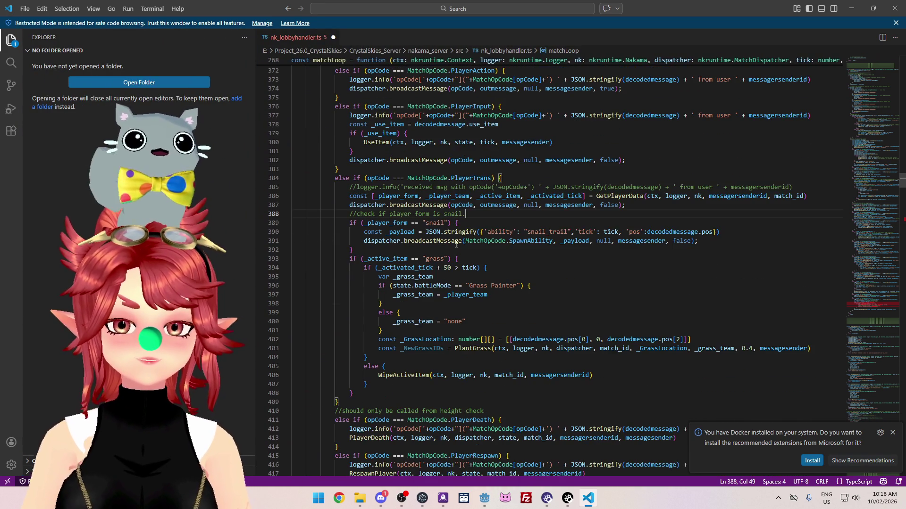
{"action": "left_click", "coordinate": [433, 276]}
{"action": "left_click", "coordinate": [93, 8]}
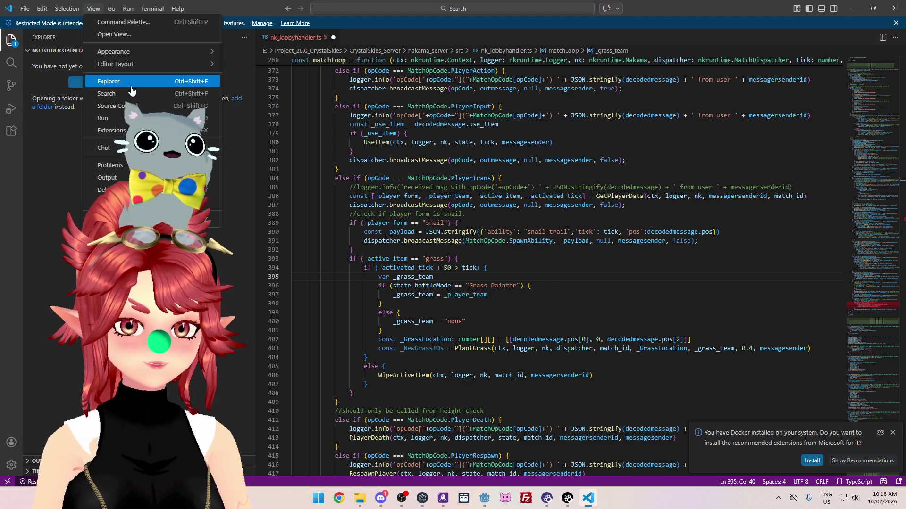
Step: Zoom the whole interface in via View > Appearance and narrow the Explorer sidebar
{"action": "mouse_move", "coordinate": [119, 55]}
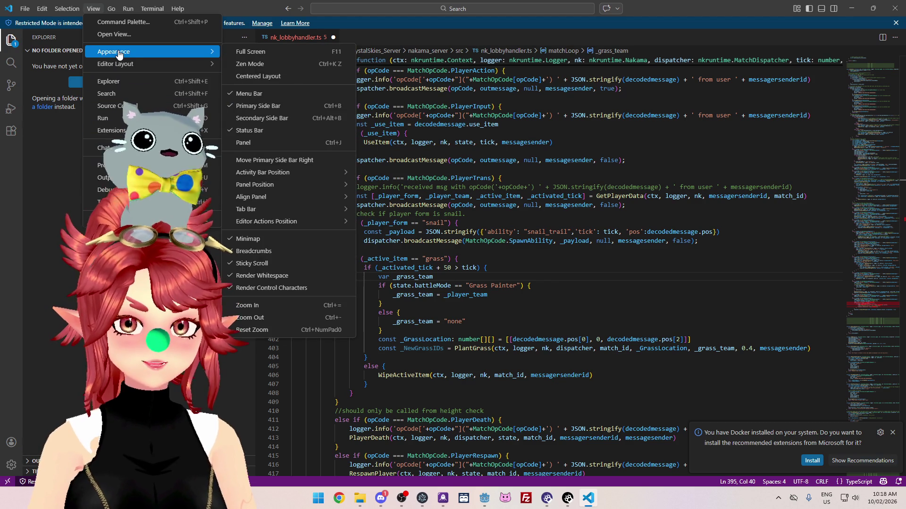
{"action": "left_click", "coordinate": [275, 305]}
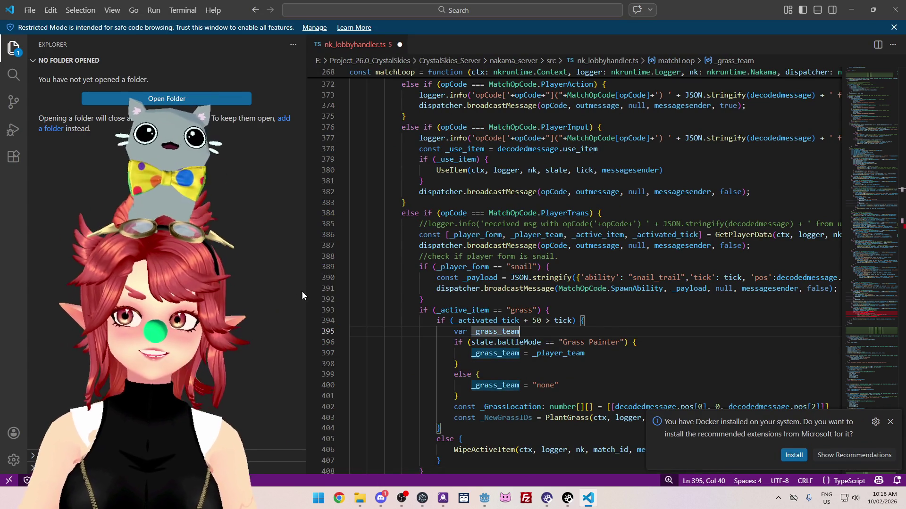
{"action": "left_click_drag", "start_coordinate": [307, 291], "coordinate": [144, 291]}
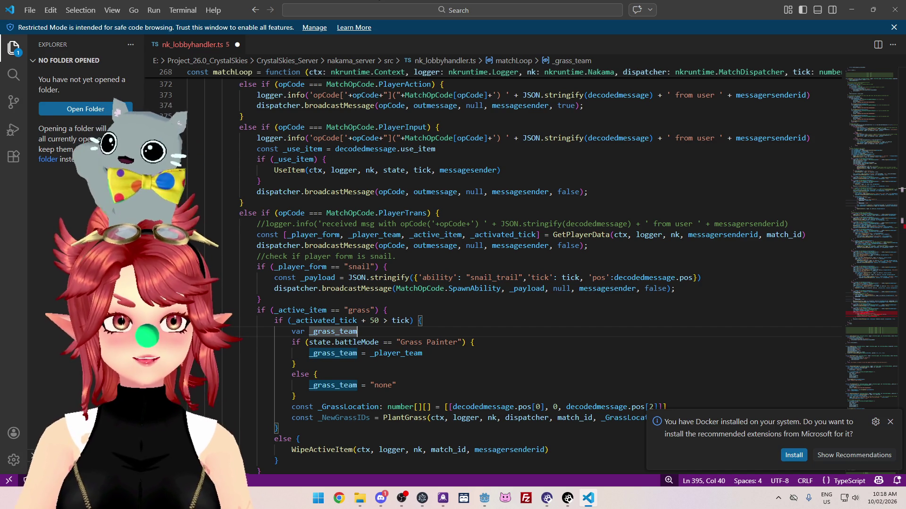
Step: Switch to Discord and position its window over the VS Code editor
{"action": "key", "text": "alt+Tab"}
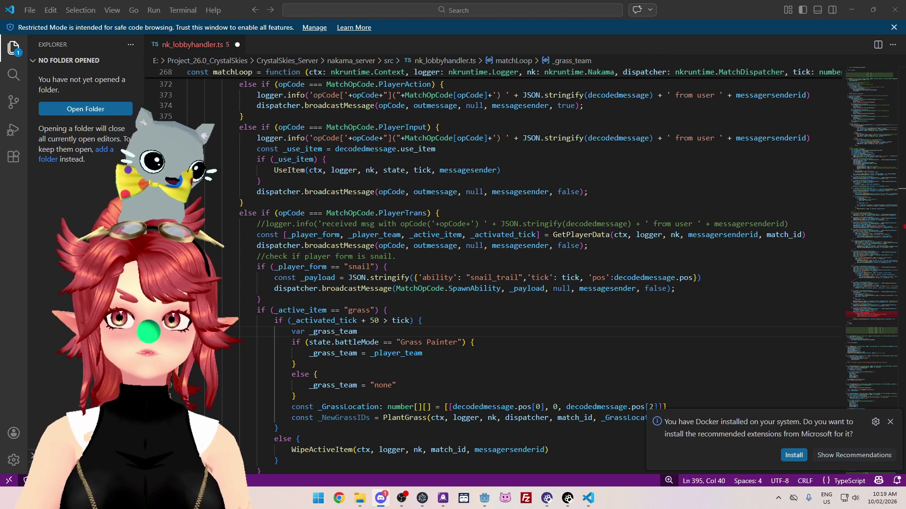
{"action": "left_click_drag", "start_coordinate": [599, 0], "coordinate": [533, 67]}
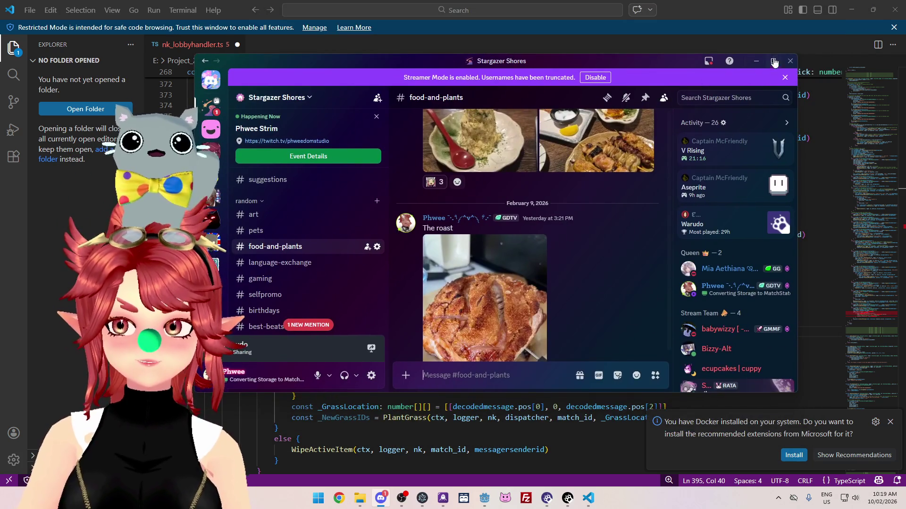
Step: Maximize Discord and open the roast pork photo full-size
{"action": "left_click", "coordinate": [774, 62]}
{"action": "left_click", "coordinate": [316, 241]}
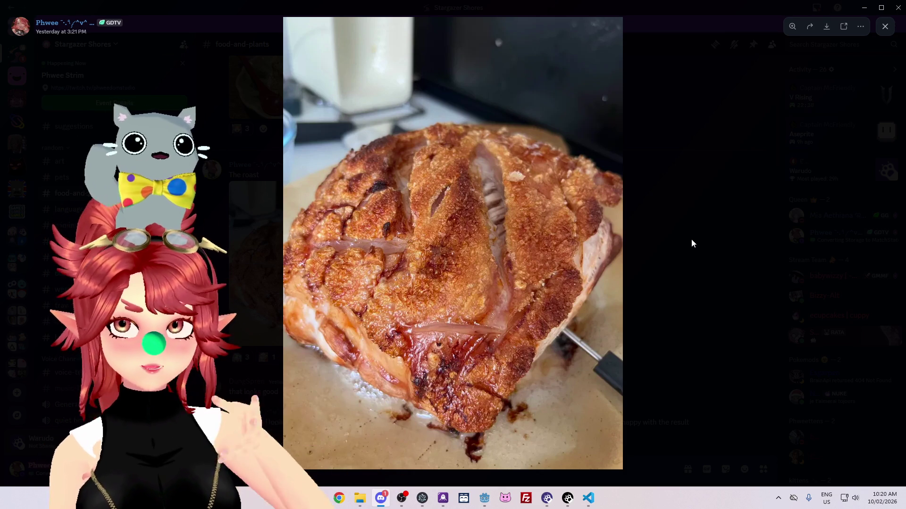
Step: Close the roast photo and open the salad bowl photo further down full-screen
{"action": "left_click", "coordinate": [692, 238]}
{"action": "scroll", "coordinate": [439, 282], "scroll_direction": "down", "scroll_amount": 5}
{"action": "scroll", "coordinate": [439, 284], "scroll_direction": "down", "scroll_amount": 3}
{"action": "left_click", "coordinate": [321, 306]}
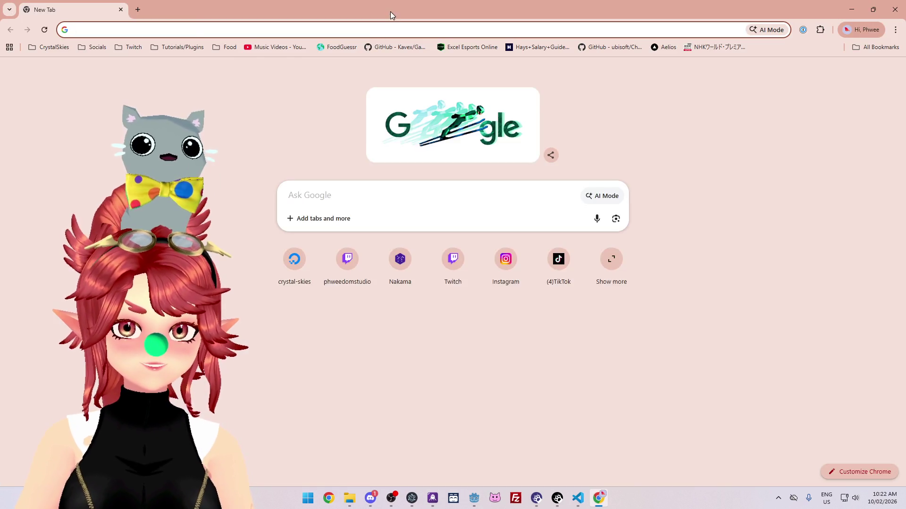
Step: Search Google for 'convert 50 degrees c to f'
{"action": "left_click_drag", "start_coordinate": [390, 13], "coordinate": [389, 0]}
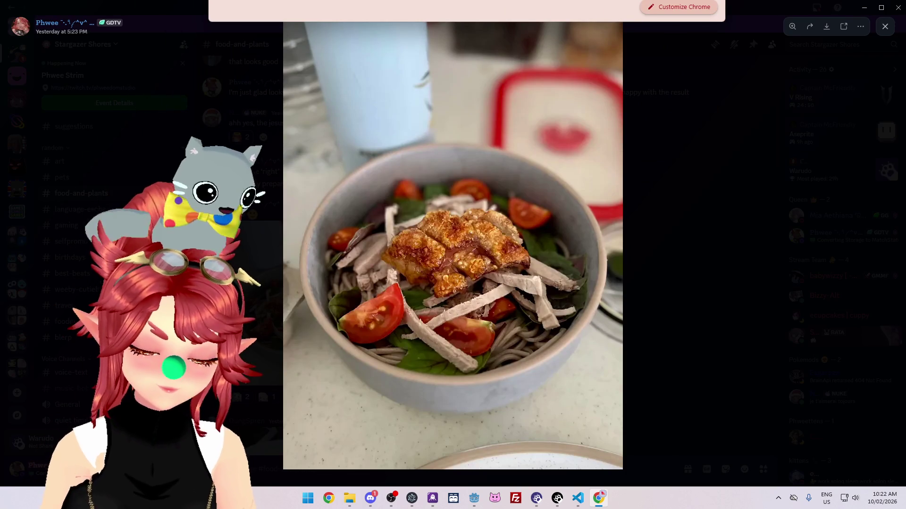
{"action": "key", "text": "Return"}
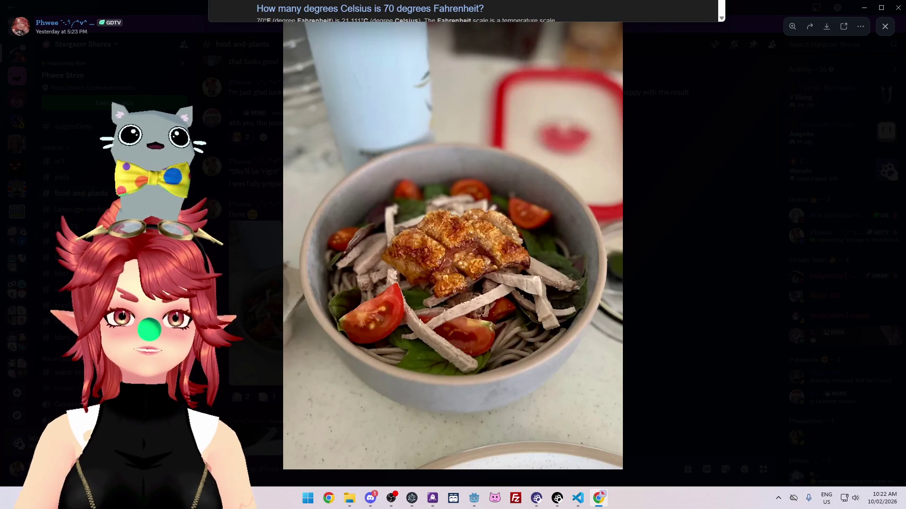
{"action": "key", "text": "ctrl+w"}
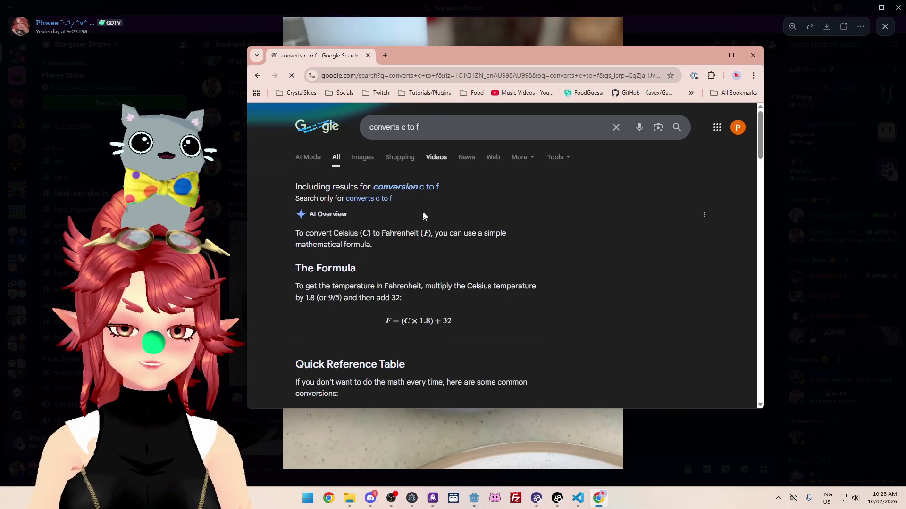
{"action": "scroll", "coordinate": [444, 249], "scroll_direction": "down", "scroll_amount": 5}
{"action": "left_click", "coordinate": [422, 134]}
{"action": "key", "text": "ctrl+a"}
{"action": "type", "text": "convert"}
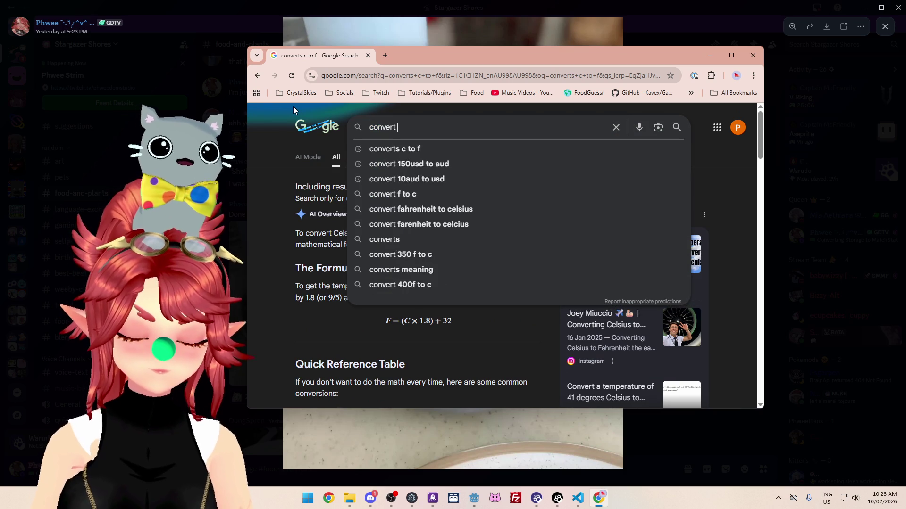
{"action": "type", "text": " 5"}
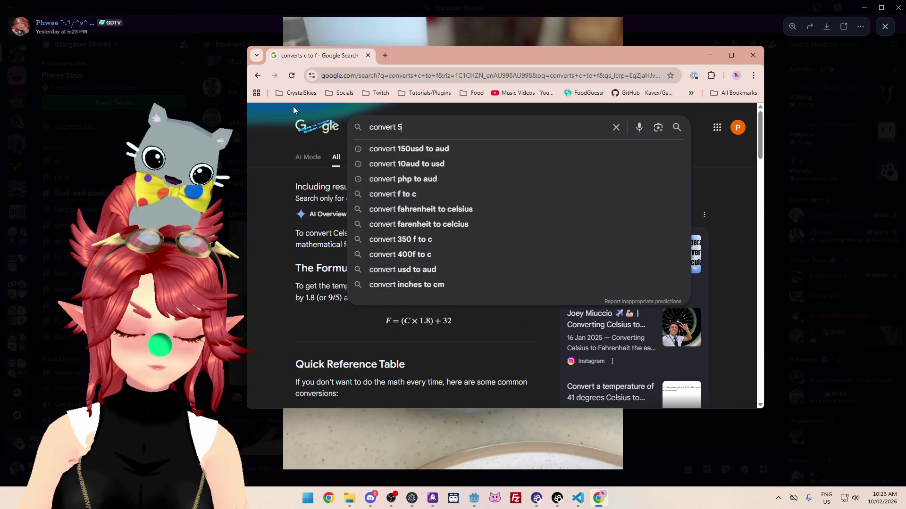
{"action": "type", "text": "0 degrees c to f"}
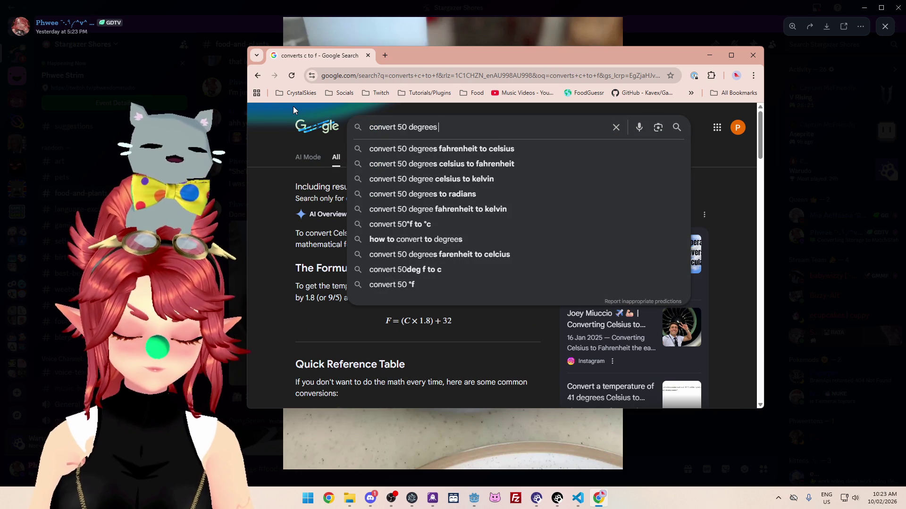
{"action": "key", "text": "Return"}
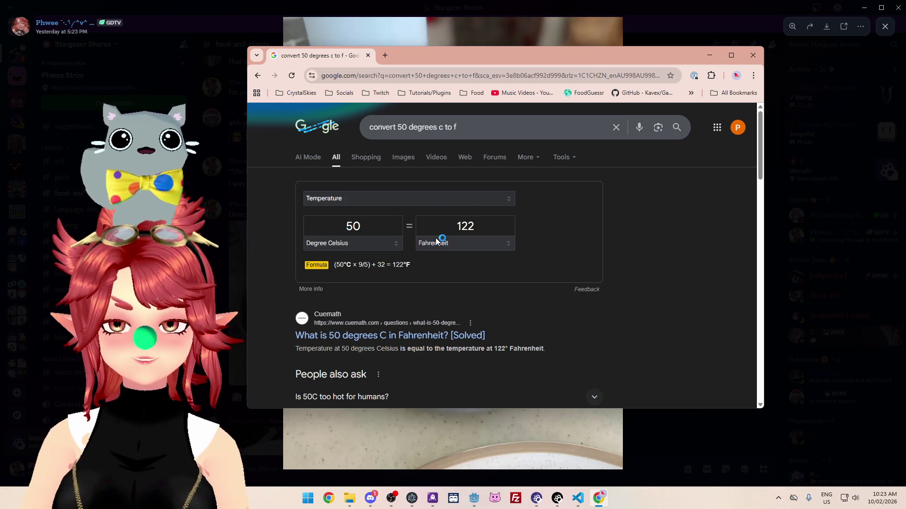
Step: Change the Celsius value to 55, 60, then 70 (158 °F) and close the browser
{"action": "left_click_drag", "start_coordinate": [563, 55], "coordinate": [607, 43]}
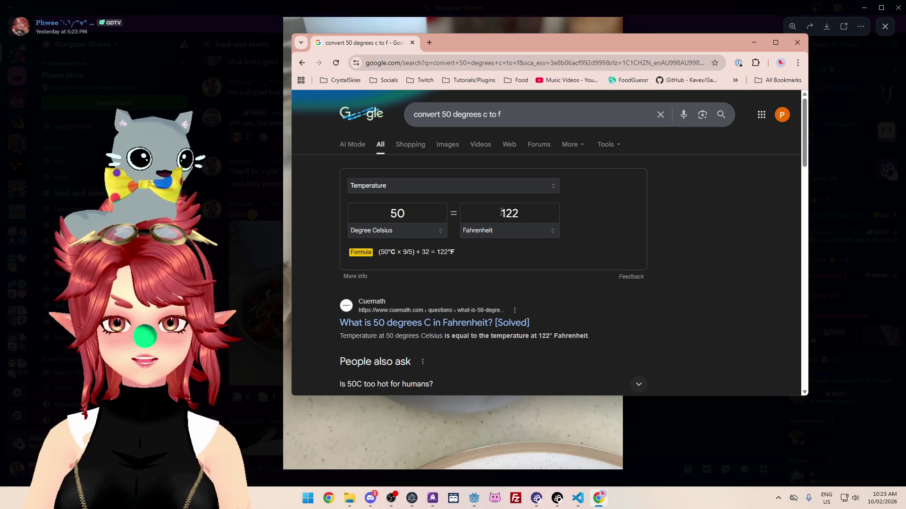
{"action": "left_click_drag", "start_coordinate": [385, 218], "coordinate": [426, 214]}
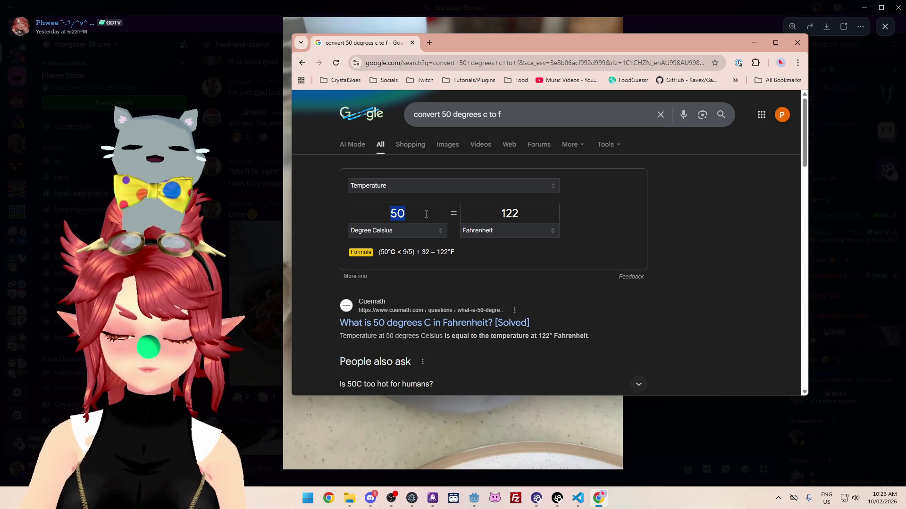
{"action": "type", "text": "55"}
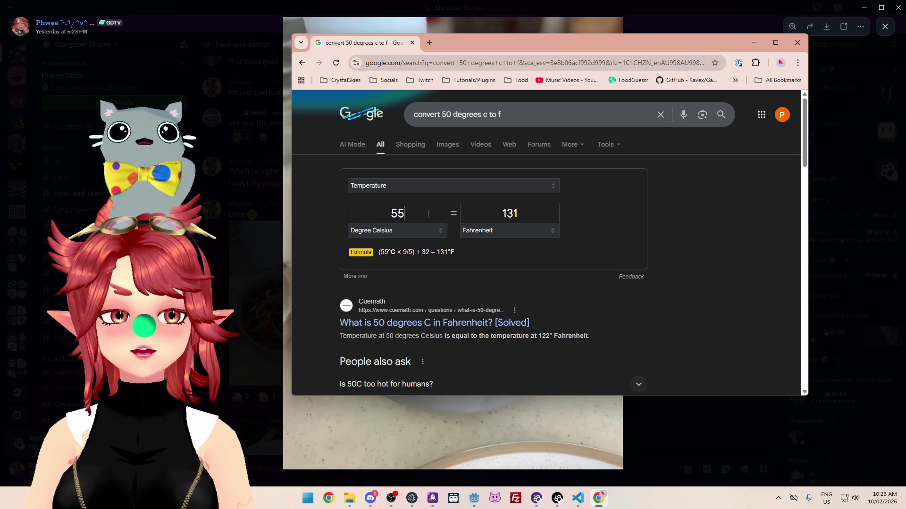
{"action": "left_click_drag", "start_coordinate": [382, 216], "coordinate": [422, 230]}
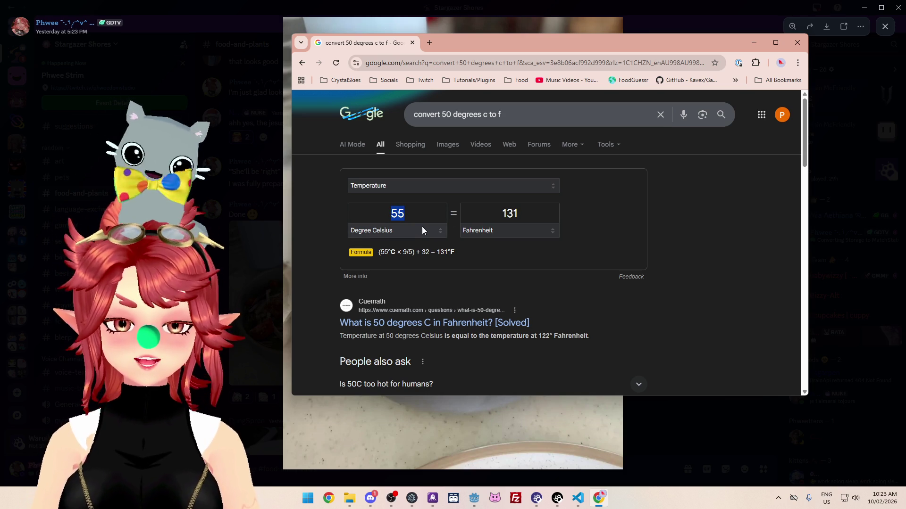
{"action": "type", "text": "60"}
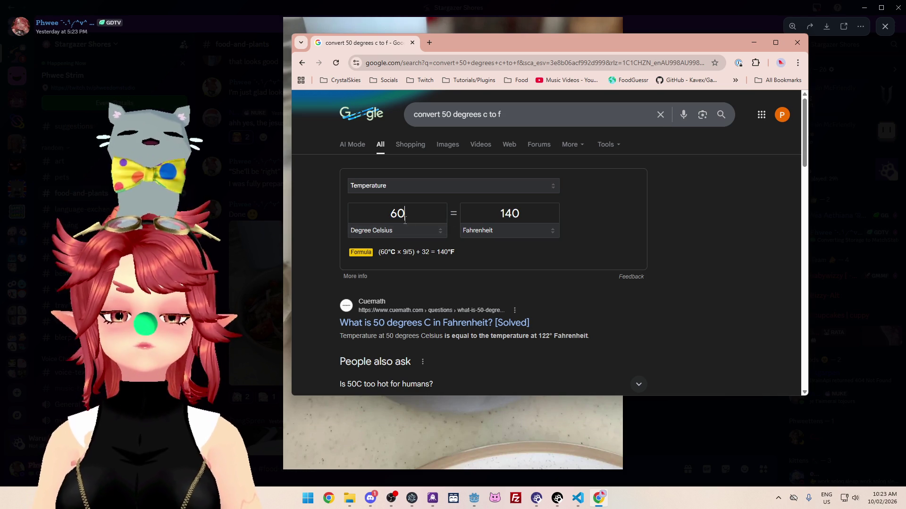
{"action": "double_click", "coordinate": [426, 211]}
{"action": "type", "text": "70"}
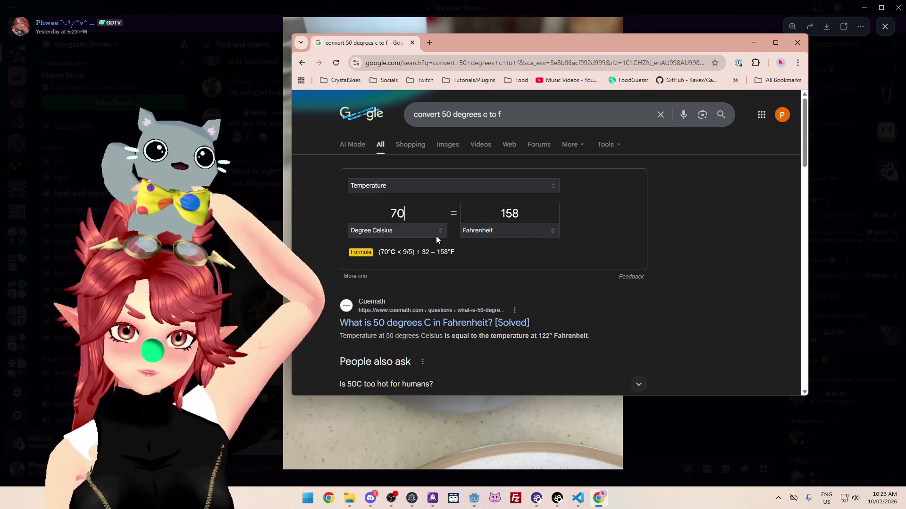
{"action": "left_click", "coordinate": [413, 42]}
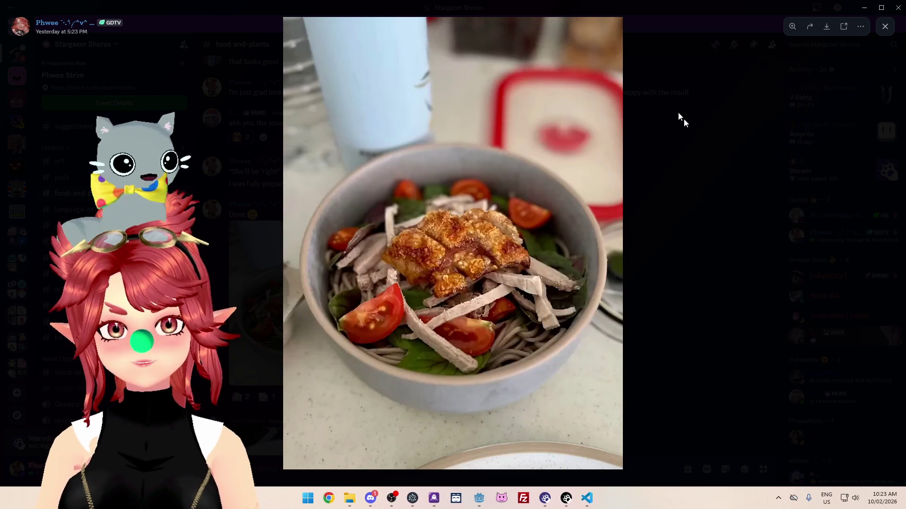
Step: Close the salad photo viewer and minimize Discord to reveal the matchLoop code
{"action": "key", "text": "Escape"}
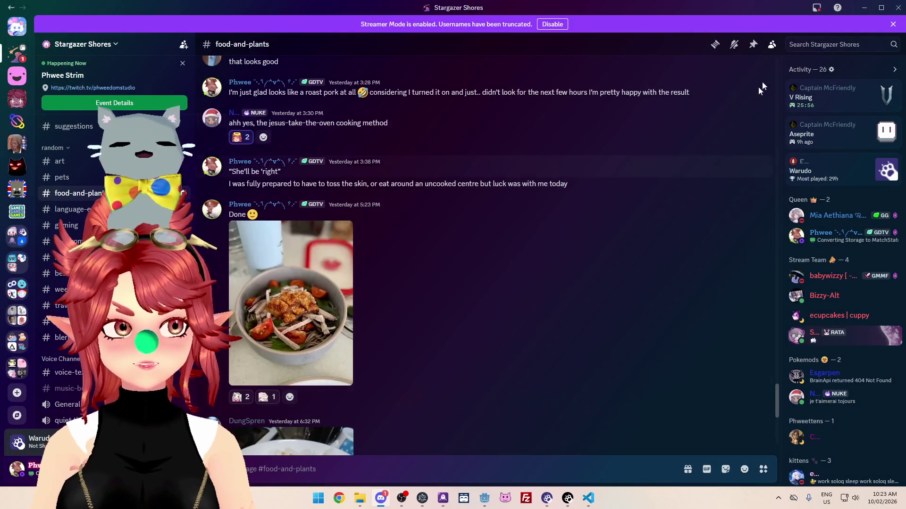
{"action": "left_click", "coordinate": [863, 8]}
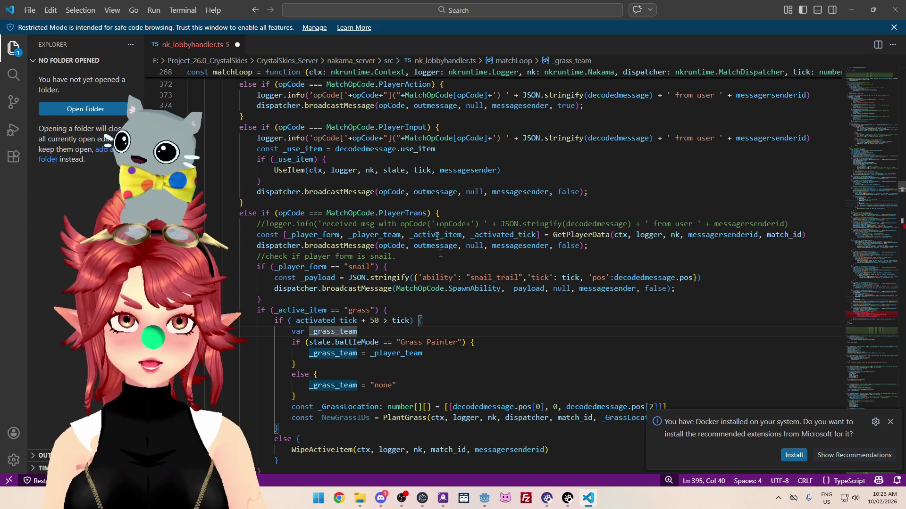
Step: Reopen the 'convert 50 degrees c to f' search from Chrome's History
{"action": "left_click", "coordinate": [332, 503]}
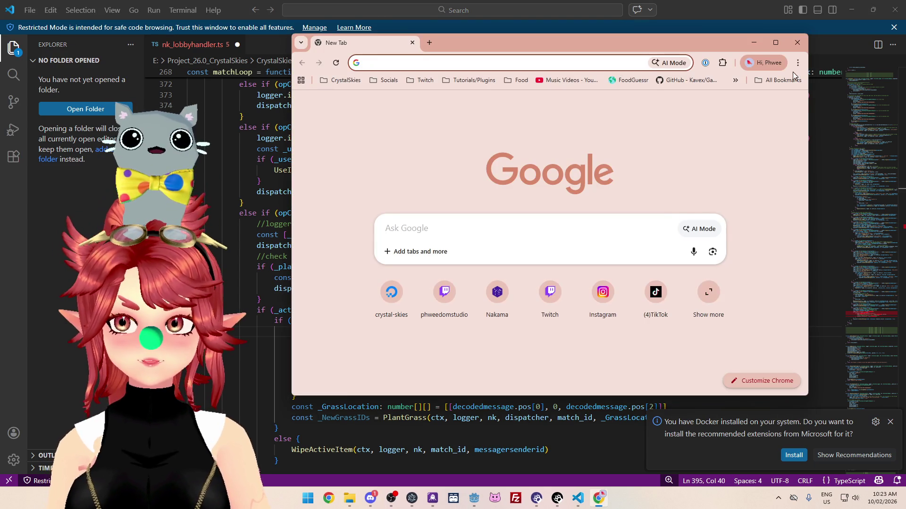
{"action": "left_click", "coordinate": [798, 65]}
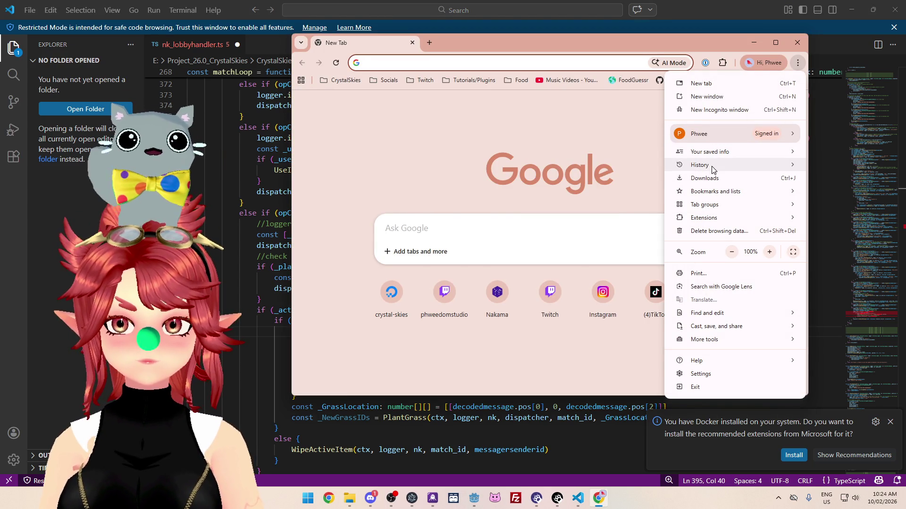
{"action": "mouse_move", "coordinate": [698, 168]}
{"action": "left_click", "coordinate": [508, 212]}
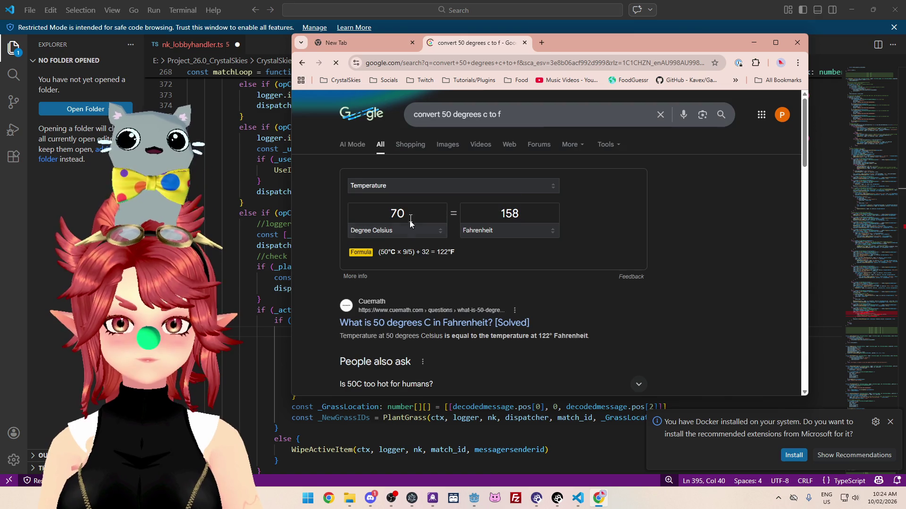
Step: Try converter values 160 °F and 65 °C, finishing at 60 °C = 140 °F, then close the search
{"action": "left_click_drag", "start_coordinate": [375, 217], "coordinate": [457, 217]}
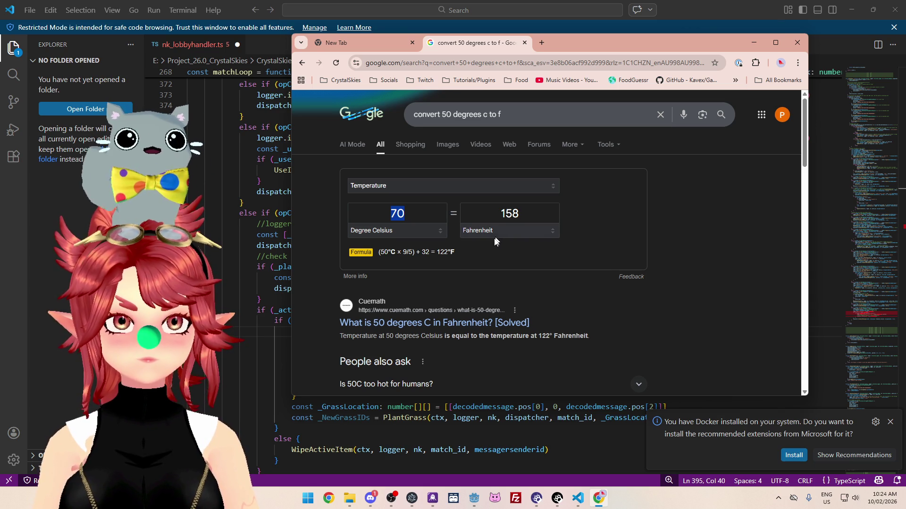
{"action": "double_click", "coordinate": [501, 214]}
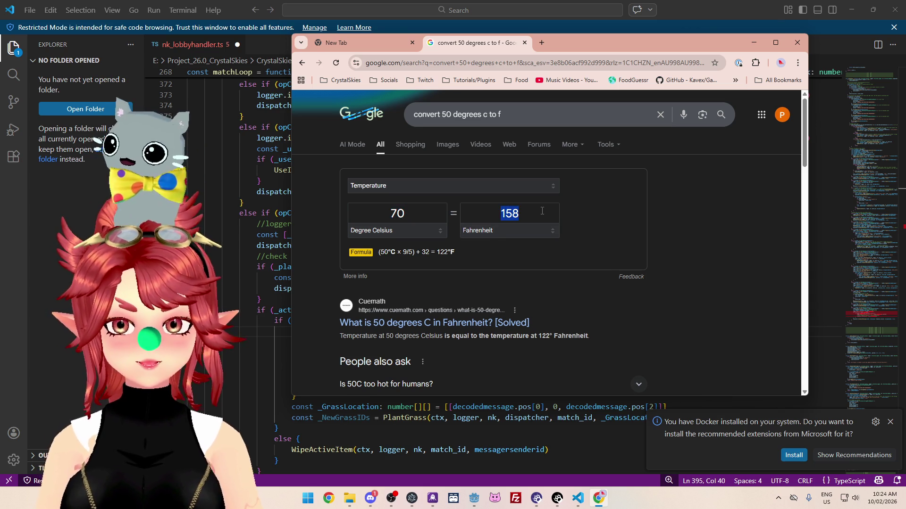
{"action": "type", "text": "160"}
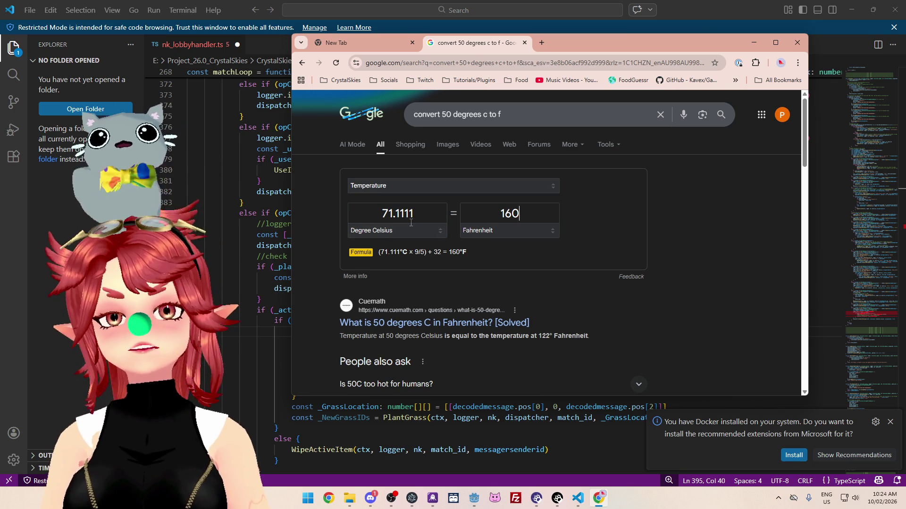
{"action": "double_click", "coordinate": [392, 214]}
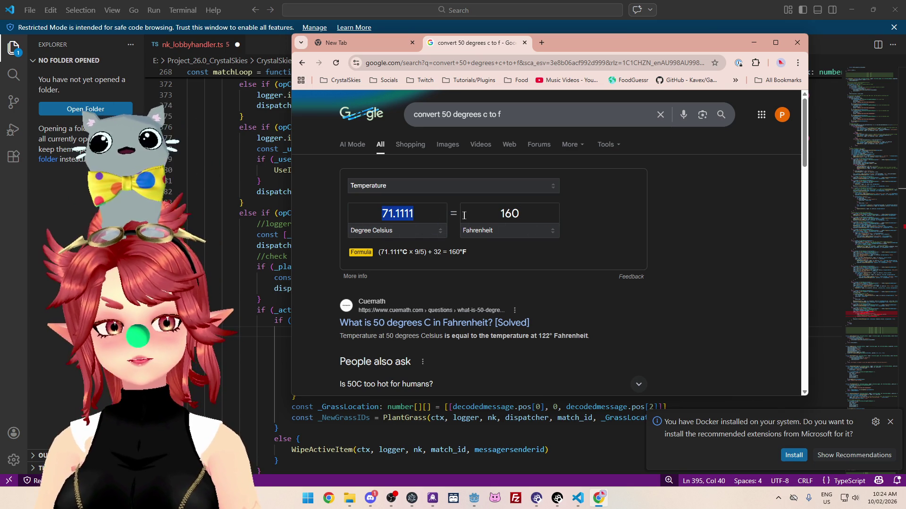
{"action": "type", "text": "65"}
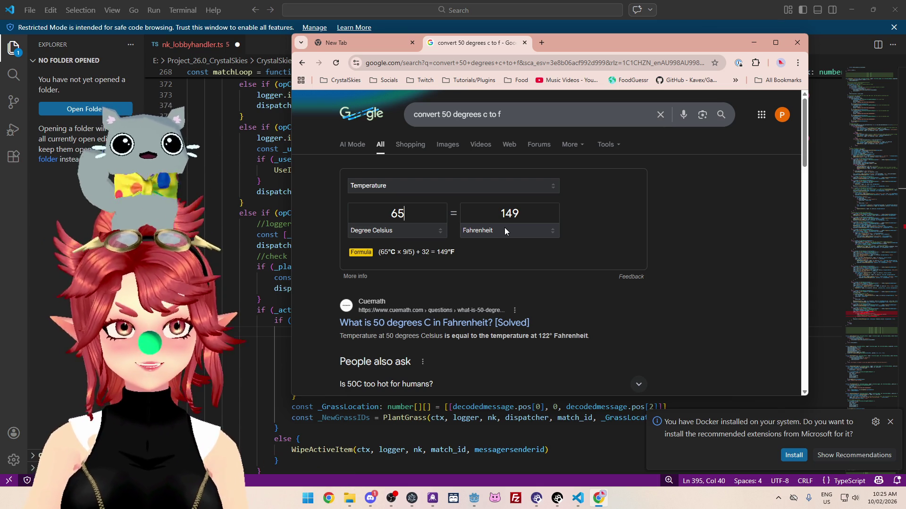
{"action": "left_click_drag", "start_coordinate": [390, 219], "coordinate": [405, 216]}
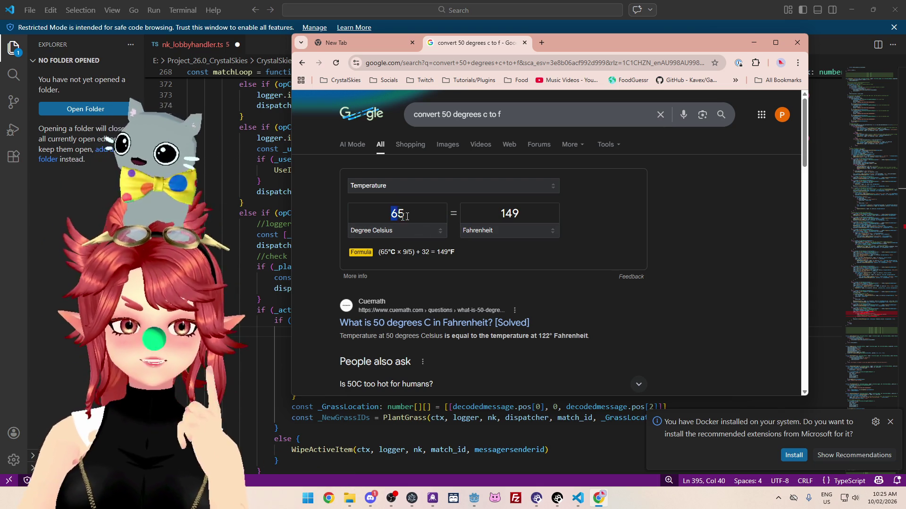
{"action": "type", "text": "60"}
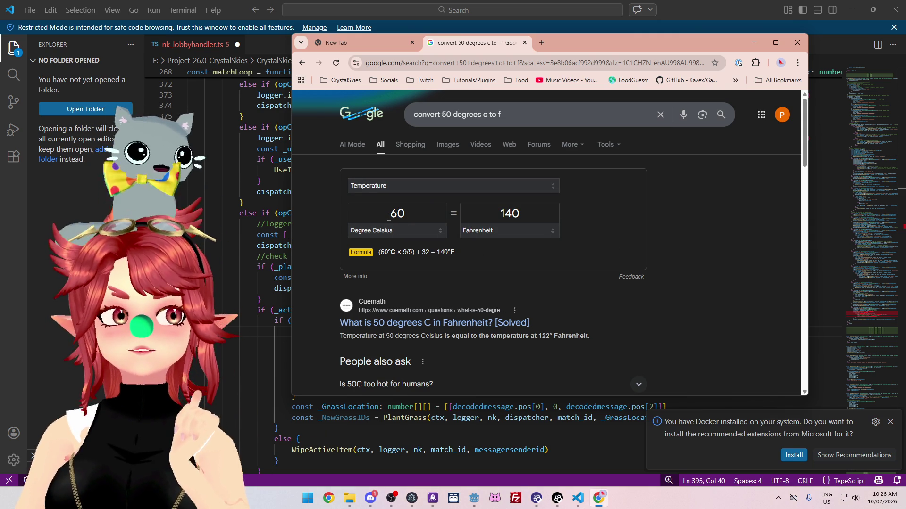
{"action": "left_click", "coordinate": [524, 43]}
Step: Close the browser window and place the cursor on the PlayerTrans else-if line in nk_lobbyhandler.ts
{"action": "left_click", "coordinate": [413, 44]}
{"action": "left_click", "coordinate": [502, 192]}
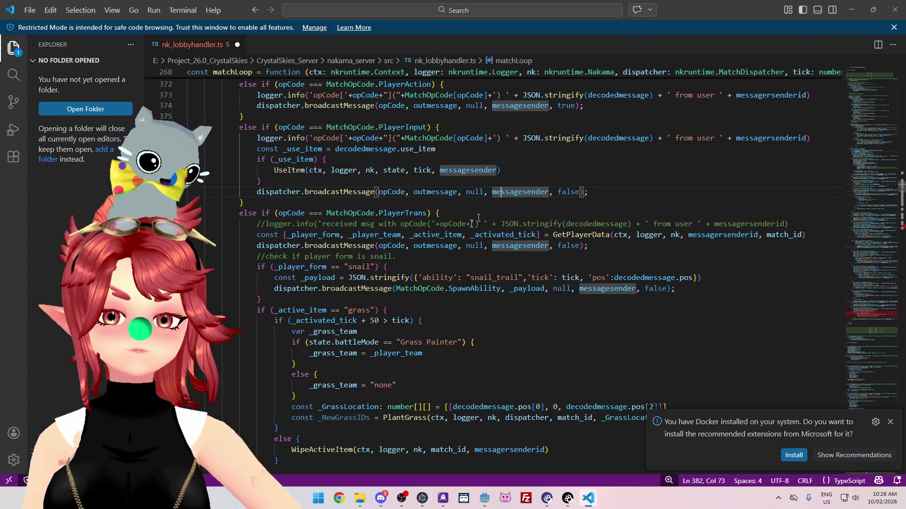
{"action": "scroll", "coordinate": [302, 160], "scroll_direction": "up", "scroll_amount": 1}
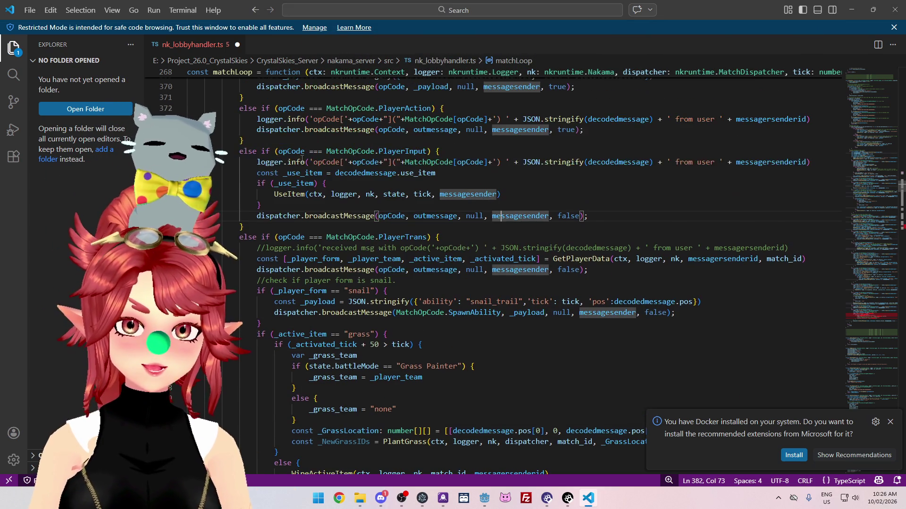
{"action": "scroll", "coordinate": [302, 160], "scroll_direction": "down", "scroll_amount": 1}
{"action": "left_click", "coordinate": [448, 189]}
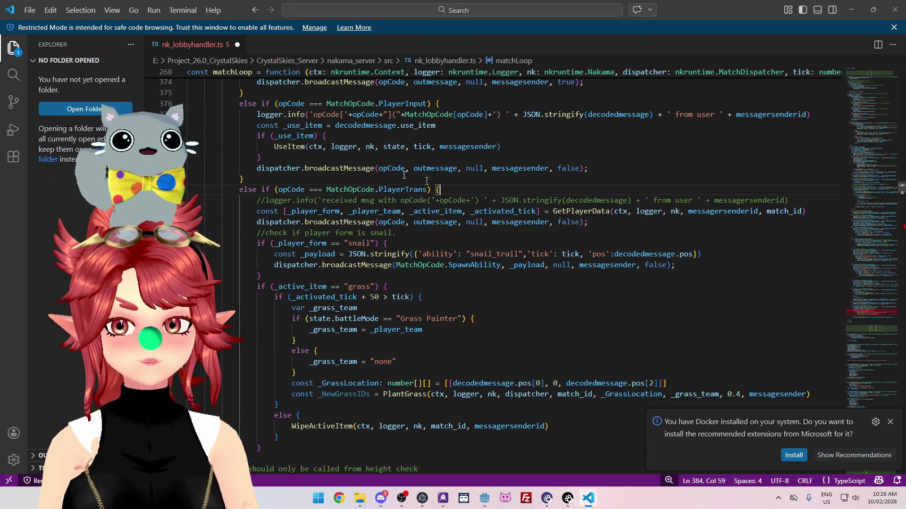
{"action": "scroll", "coordinate": [314, 162], "scroll_direction": "down", "scroll_amount": 1}
{"action": "scroll", "coordinate": [288, 165], "scroll_direction": "down", "scroll_amount": 1}
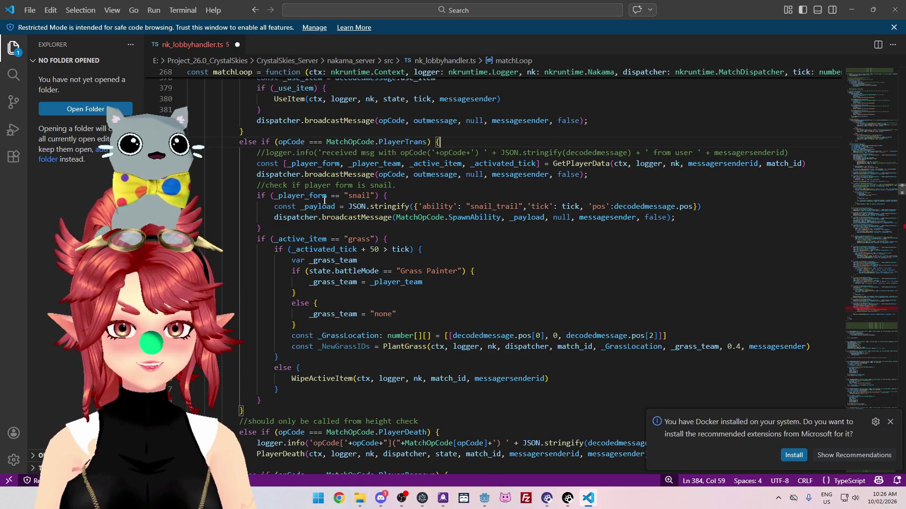
{"action": "scroll", "coordinate": [322, 204], "scroll_direction": "down", "scroll_amount": 1}
{"action": "scroll", "coordinate": [312, 203], "scroll_direction": "down", "scroll_amount": 2}
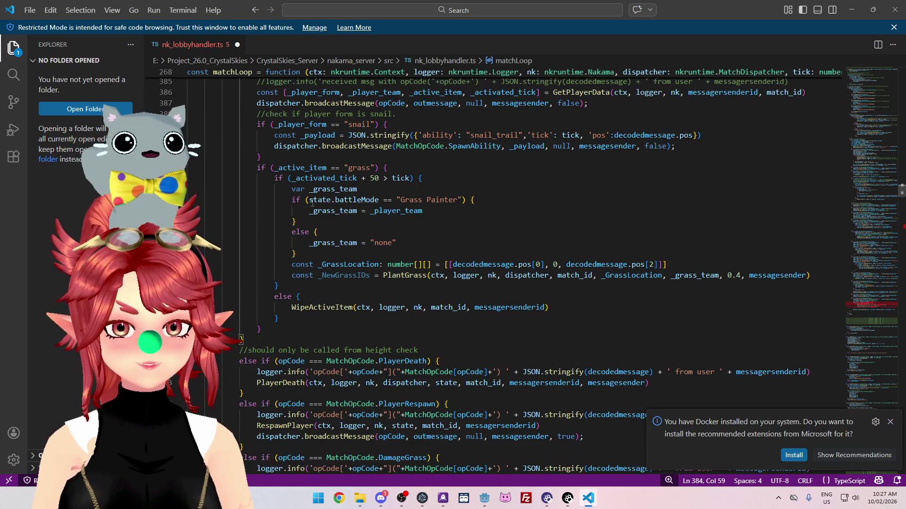
{"action": "scroll", "coordinate": [406, 204], "scroll_direction": "down", "scroll_amount": 2}
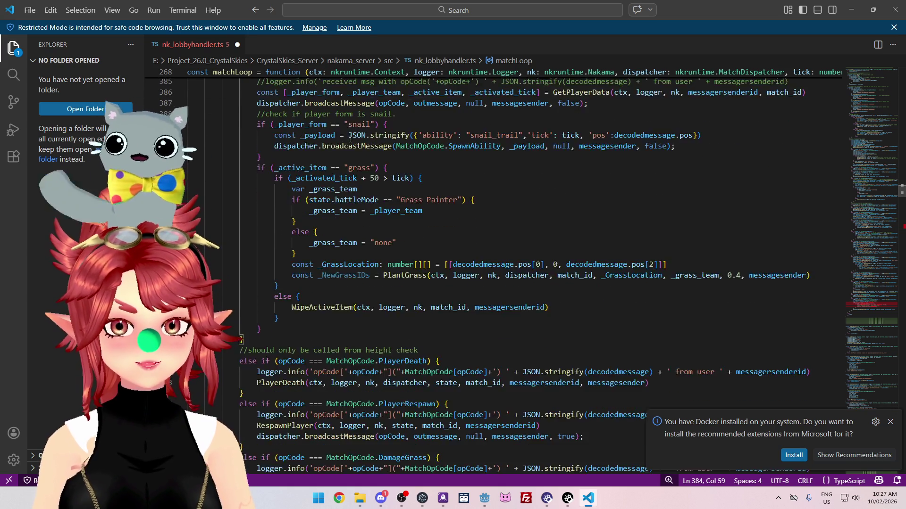
{"action": "mouse_move", "coordinate": [413, 229]}
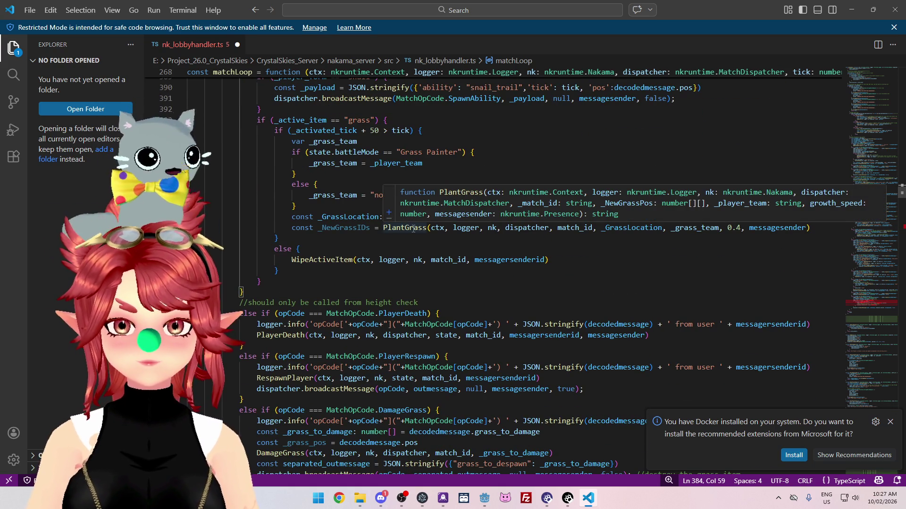
{"action": "scroll", "coordinate": [414, 229], "scroll_direction": "up", "scroll_amount": 6}
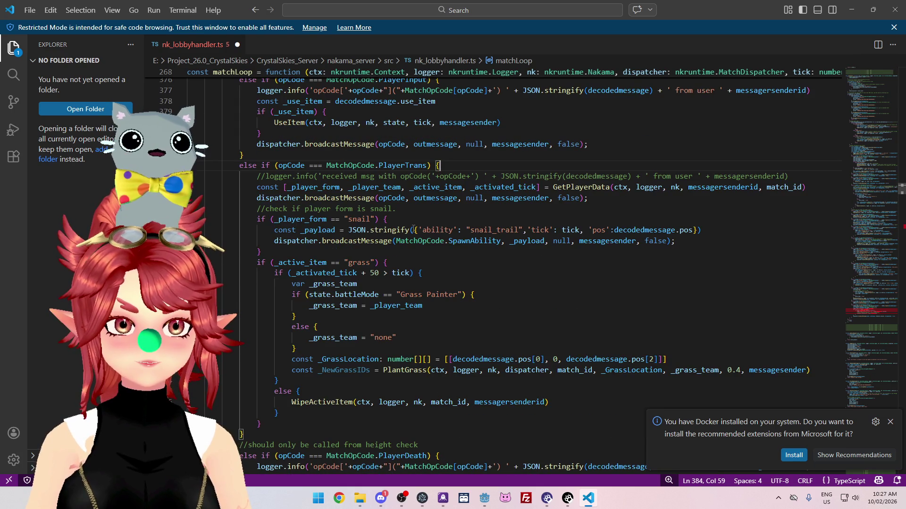
{"action": "scroll", "coordinate": [413, 229], "scroll_direction": "down", "scroll_amount": 3}
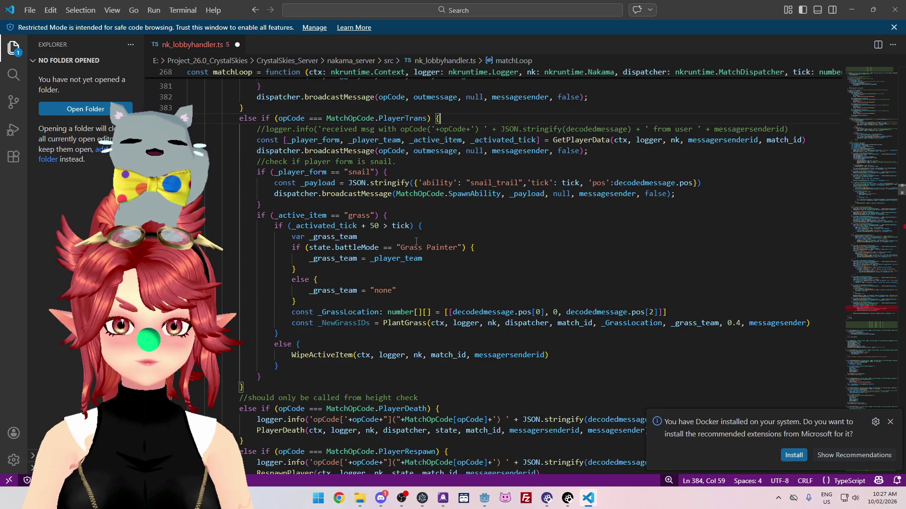
Step: Jump to the PlantGrass function definition with Ctrl+click
{"action": "left_click", "coordinate": [415, 323], "text": "ctrl"}
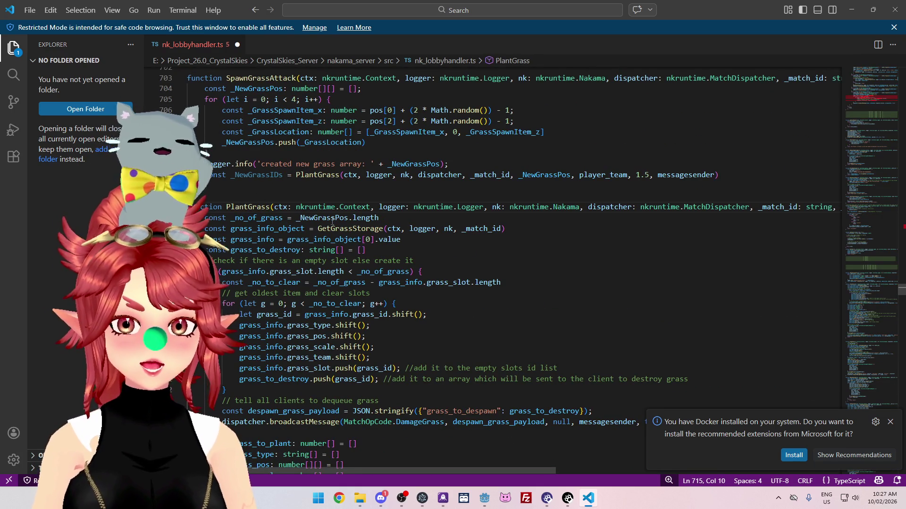
{"action": "scroll", "coordinate": [245, 213], "scroll_direction": "down", "scroll_amount": 2}
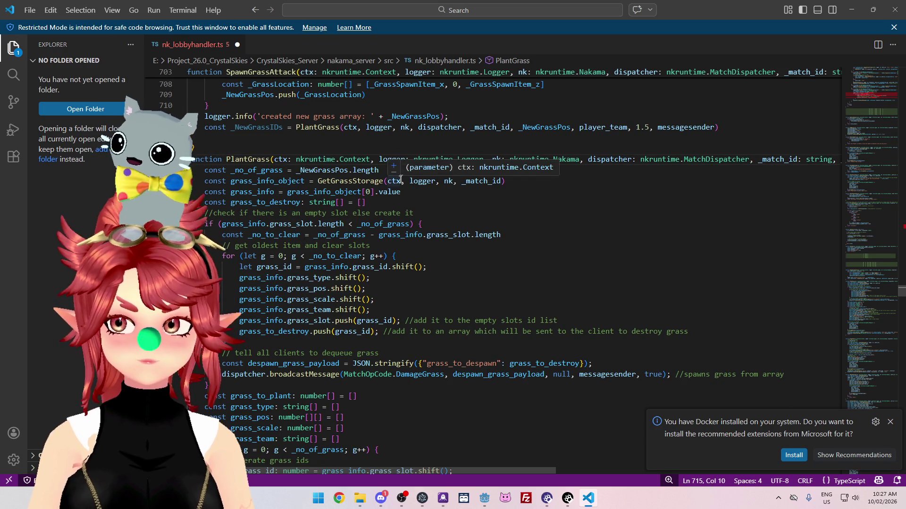
{"action": "scroll", "coordinate": [364, 224], "scroll_direction": "down", "scroll_amount": 2}
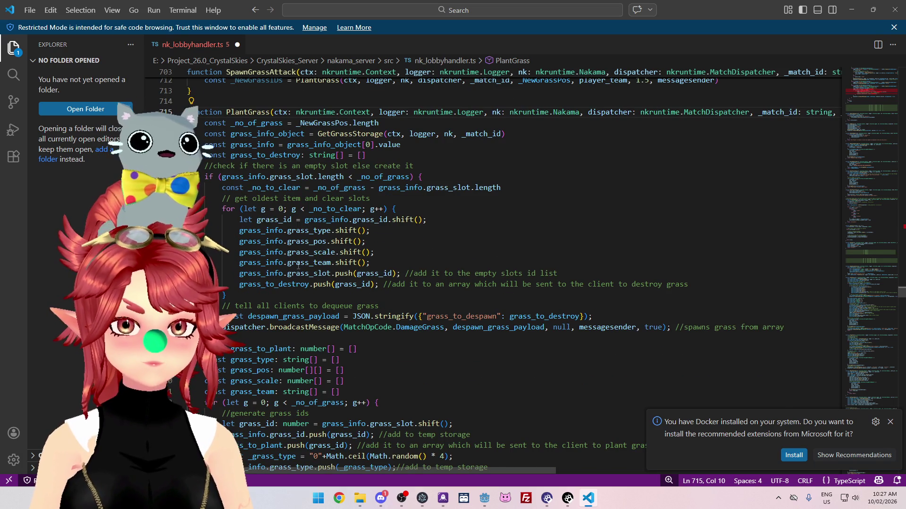
Step: Read through the PlantGrass body from line 733 and list its 3 references
{"action": "left_click", "coordinate": [389, 306]}
{"action": "scroll", "coordinate": [307, 212], "scroll_direction": "up", "scroll_amount": 1}
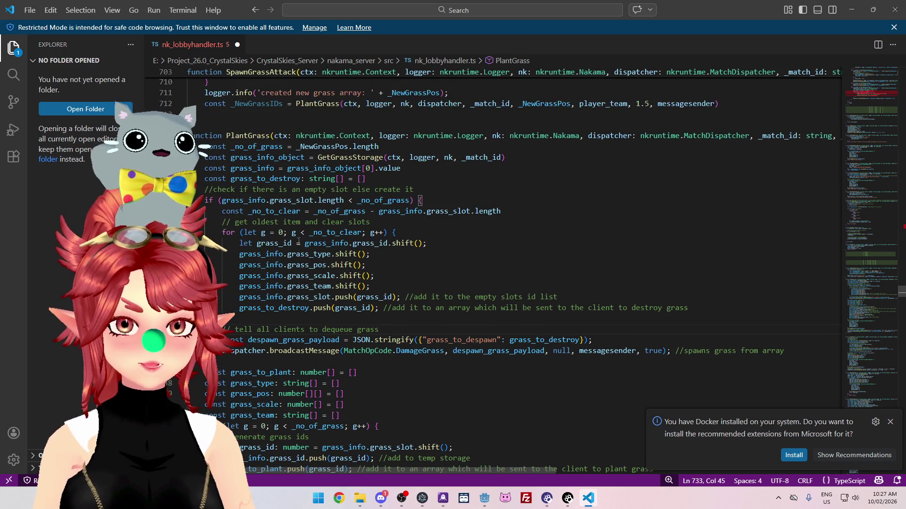
{"action": "scroll", "coordinate": [283, 166], "scroll_direction": "down", "scroll_amount": 1}
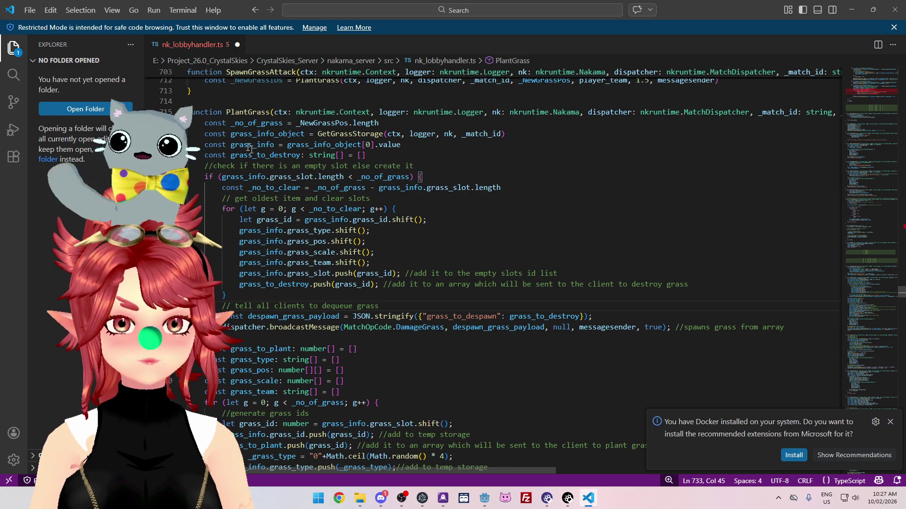
{"action": "scroll", "coordinate": [255, 164], "scroll_direction": "down", "scroll_amount": 1}
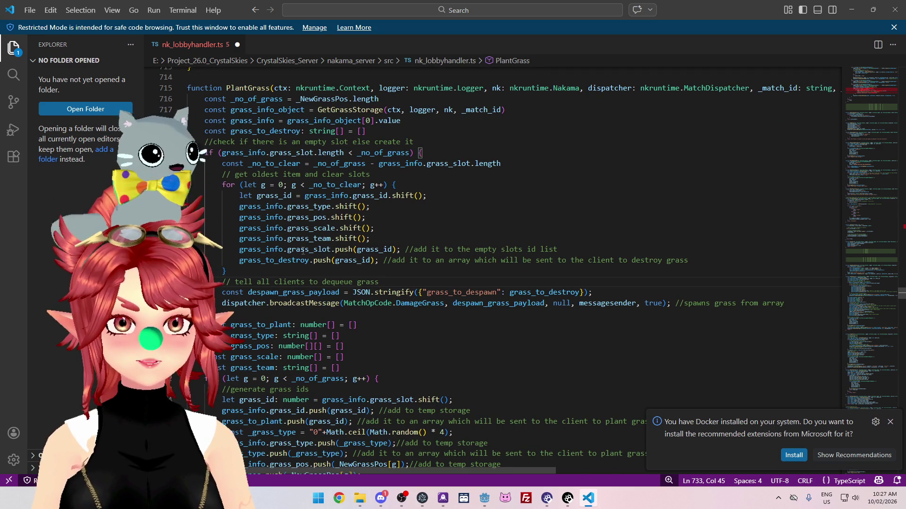
{"action": "scroll", "coordinate": [283, 226], "scroll_direction": "down", "scroll_amount": 3}
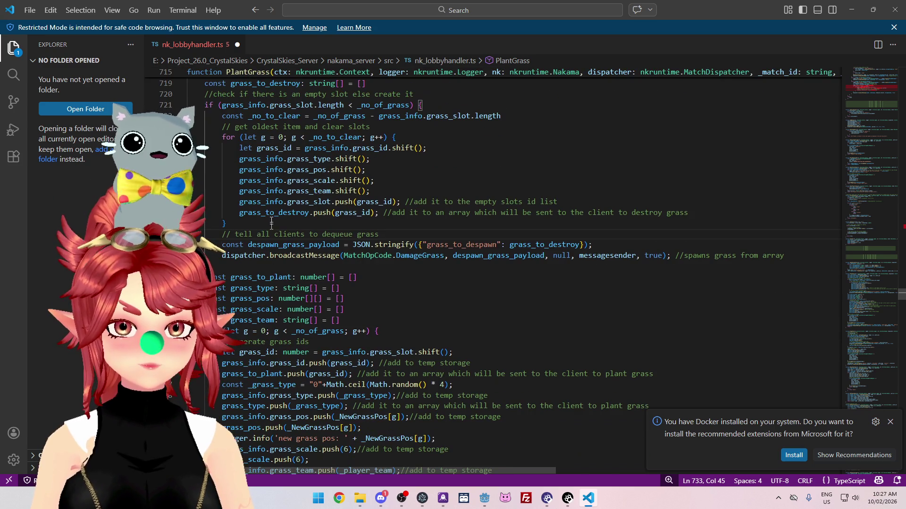
{"action": "scroll", "coordinate": [276, 187], "scroll_direction": "up", "scroll_amount": 3}
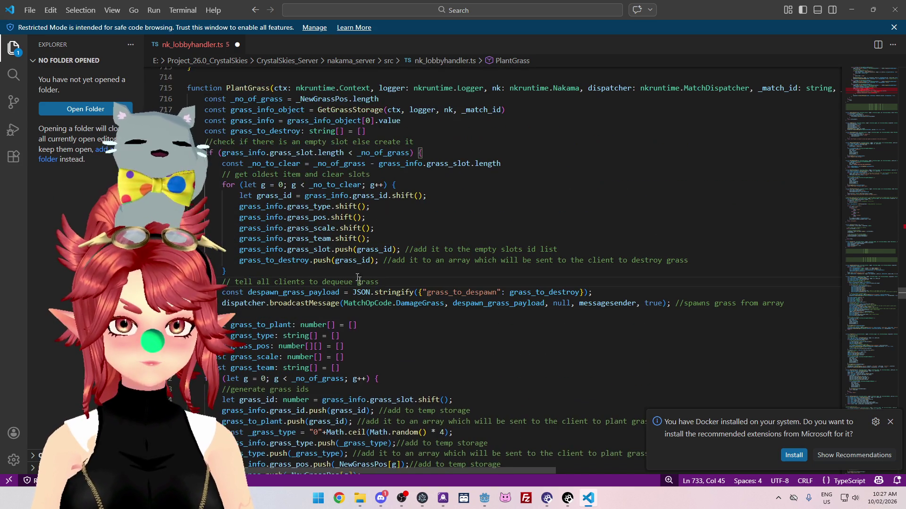
{"action": "mouse_move", "coordinate": [443, 472]}
{"action": "left_mouse_down"}
{"action": "mouse_move", "coordinate": [742, 465]}
{"action": "mouse_move", "coordinate": [459, 461]}
{"action": "left_mouse_up"}
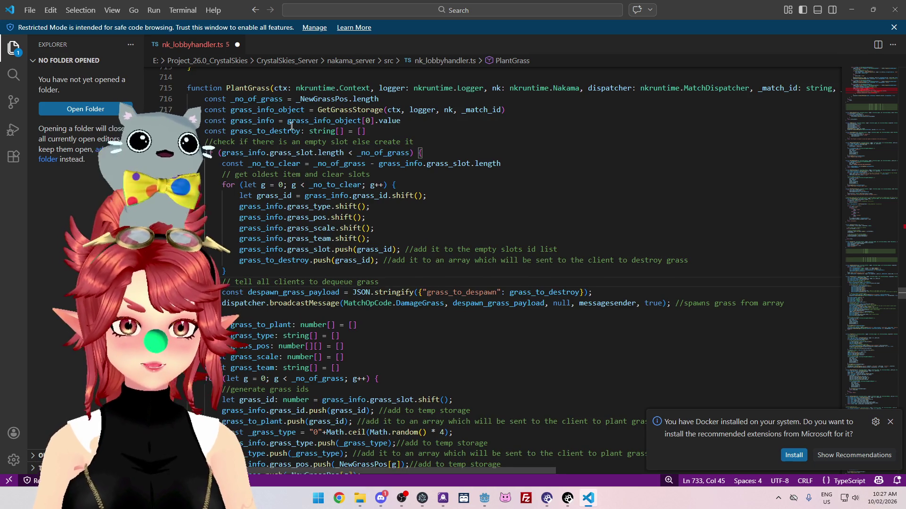
{"action": "left_click", "coordinate": [256, 87], "text": "ctrl"}
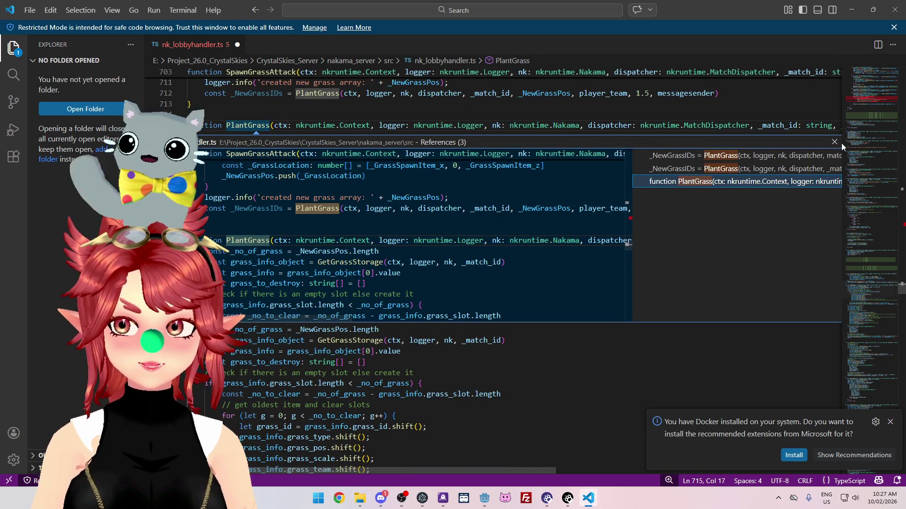
{"action": "left_click", "coordinate": [835, 142]}
{"action": "scroll", "coordinate": [519, 269], "scroll_direction": "up", "scroll_amount": 20}
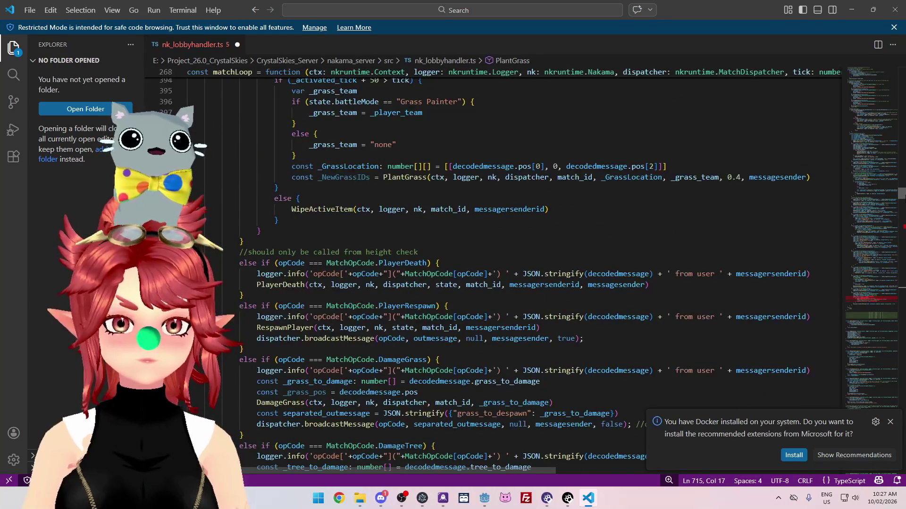
{"action": "scroll", "coordinate": [687, 239], "scroll_direction": "down", "scroll_amount": 10}
{"action": "scroll", "coordinate": [687, 239], "scroll_direction": "up", "scroll_amount": 15}
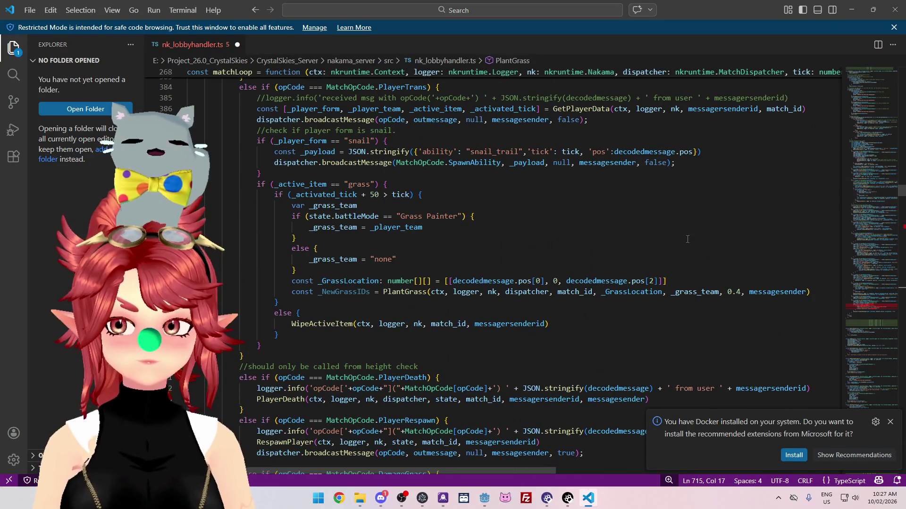
{"action": "left_click_drag", "start_coordinate": [671, 293], "coordinate": [726, 293]}
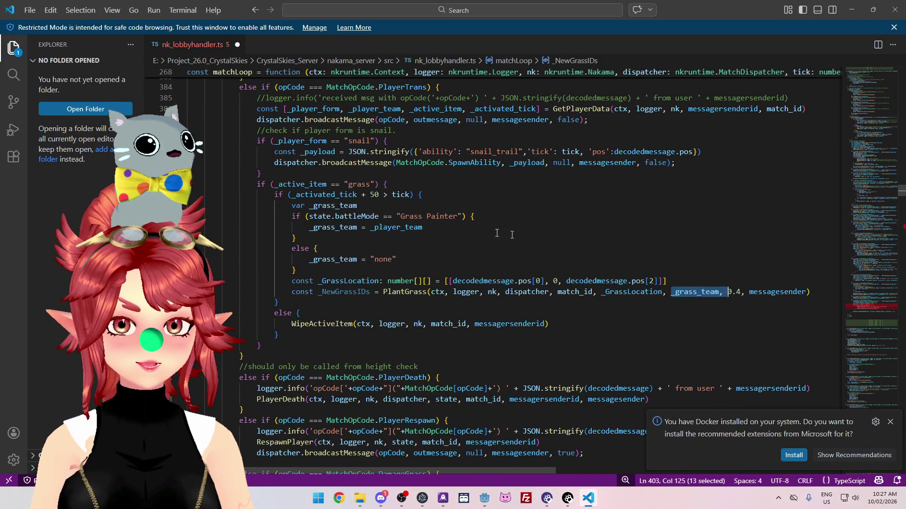
{"action": "left_click", "coordinate": [311, 227]}
{"action": "key", "text": "Up"}
{"action": "key", "text": "Up"}
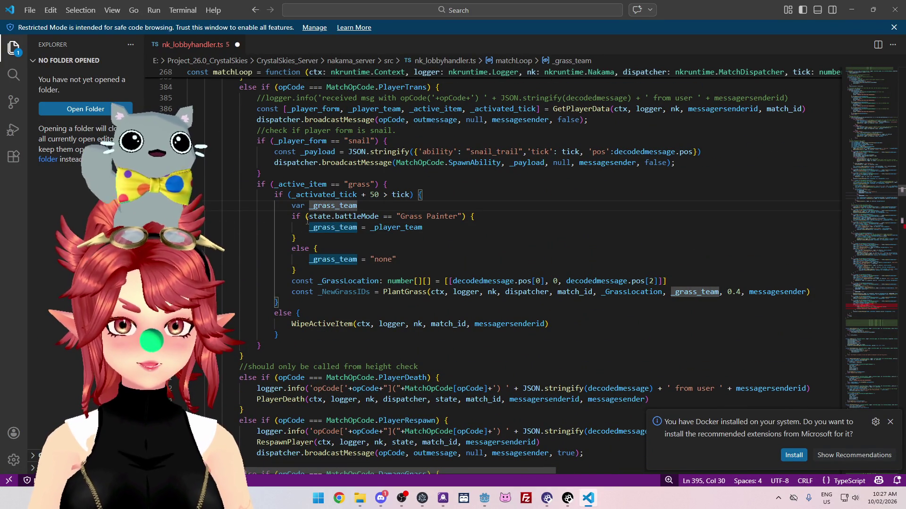
{"action": "left_click_drag", "start_coordinate": [423, 227], "coordinate": [309, 228]}
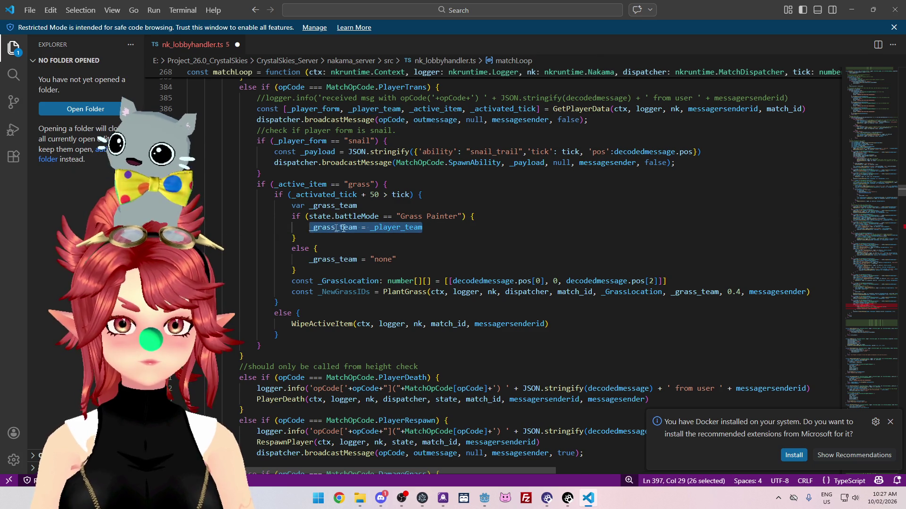
{"action": "scroll", "coordinate": [456, 258], "scroll_direction": "up", "scroll_amount": 1}
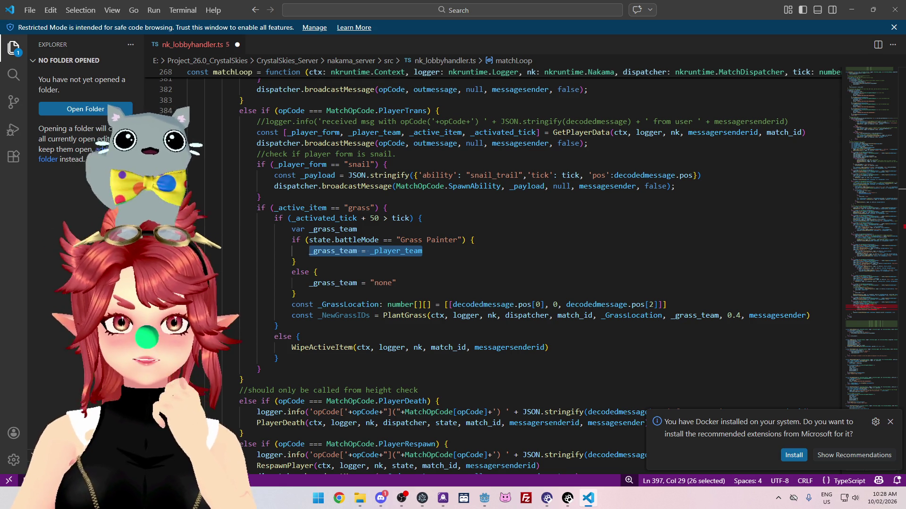
Step: Switch to the Chrome window showing the GameDev.tv dashboard and maximize it
{"action": "key", "text": "super+1"}
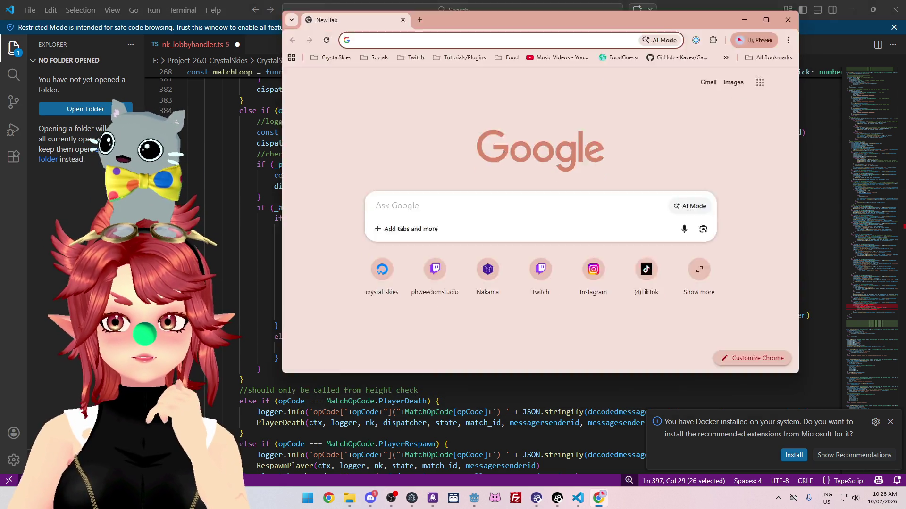
{"action": "key", "text": "alt+Tab"}
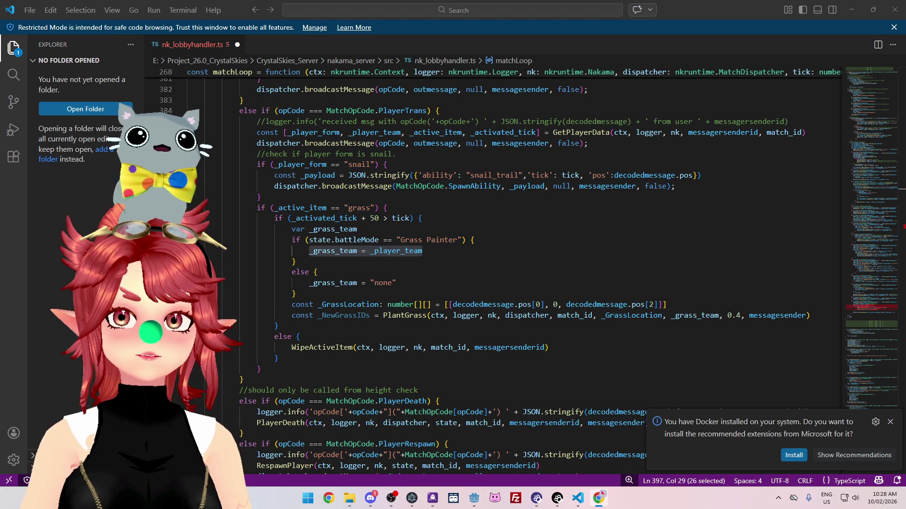
{"action": "key", "text": "alt+Tab"}
{"action": "left_click", "coordinate": [680, 70]}
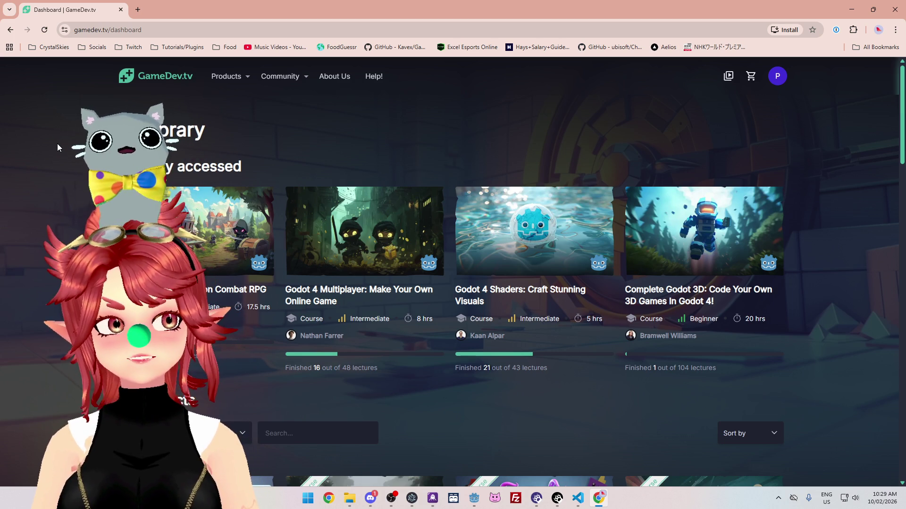
Step: Open the Godot 4: Build an Action Combat RPG card under Recently accessed
{"action": "scroll", "coordinate": [55, 160], "scroll_direction": "down", "scroll_amount": 1}
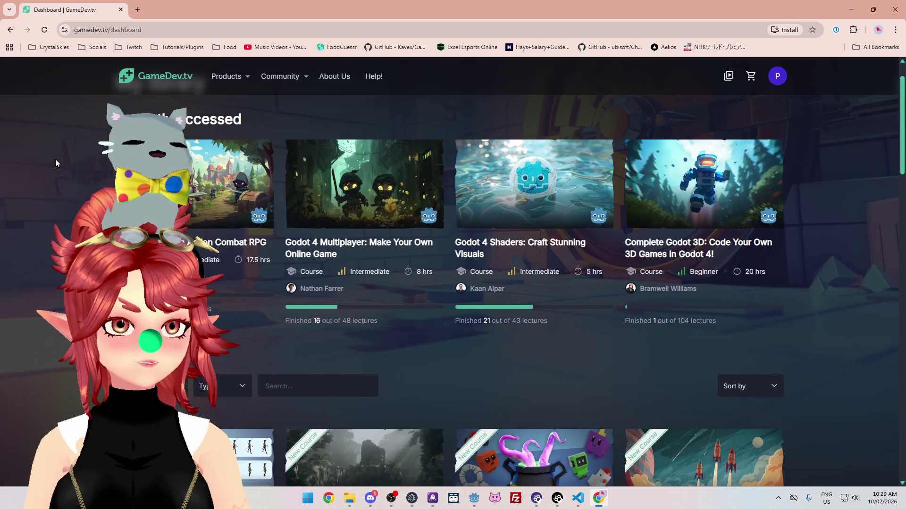
{"action": "scroll", "coordinate": [58, 157], "scroll_direction": "up", "scroll_amount": 1}
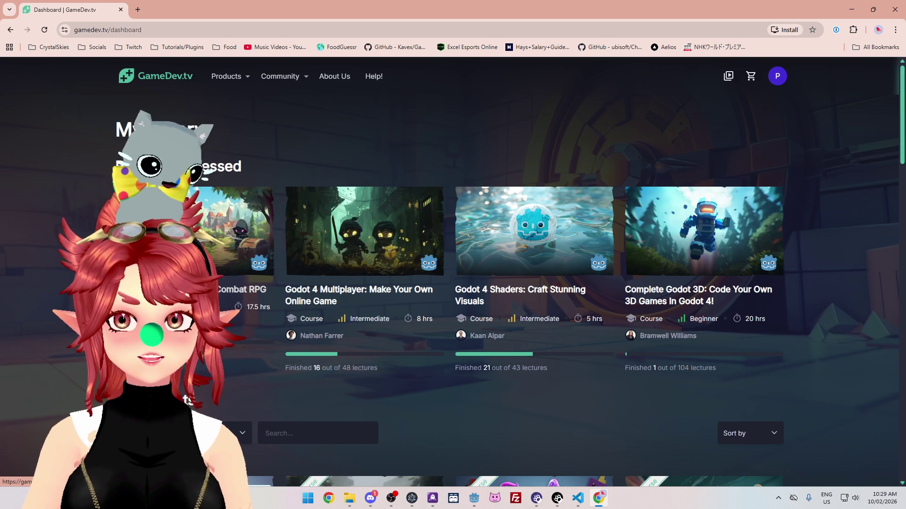
{"action": "left_click", "coordinate": [254, 229]}
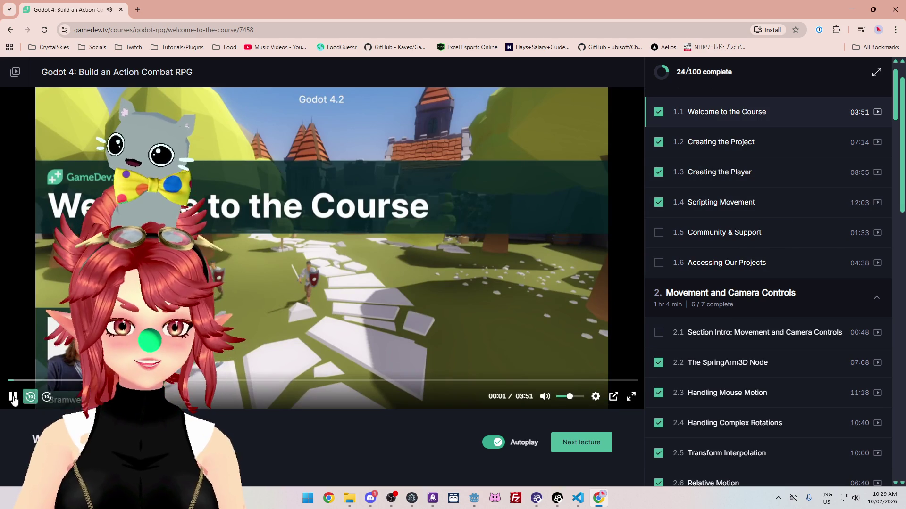
Step: Open lectures 1.4 Scripting Movement and 2.5 Transform Interpolation, skipping the video to 08:41
{"action": "left_click", "coordinate": [389, 267]}
{"action": "scroll", "coordinate": [710, 226], "scroll_direction": "up", "scroll_amount": 3}
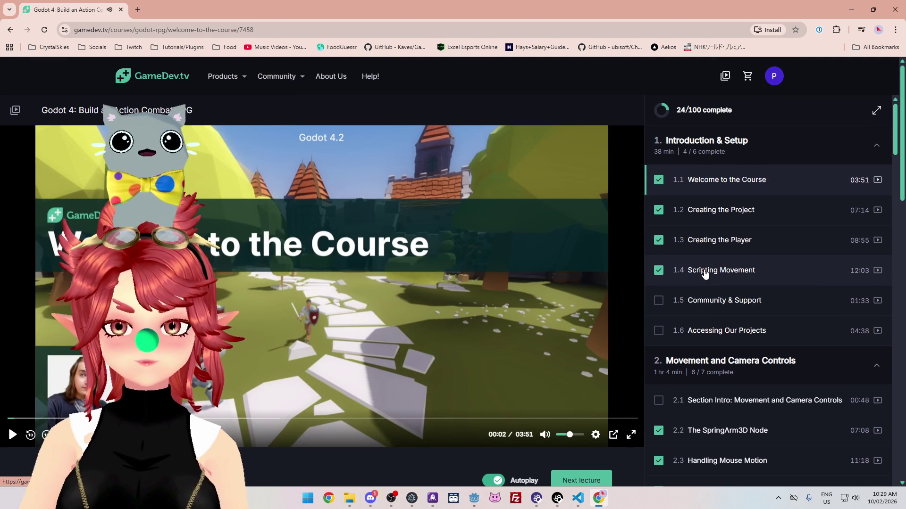
{"action": "left_click", "coordinate": [684, 269]}
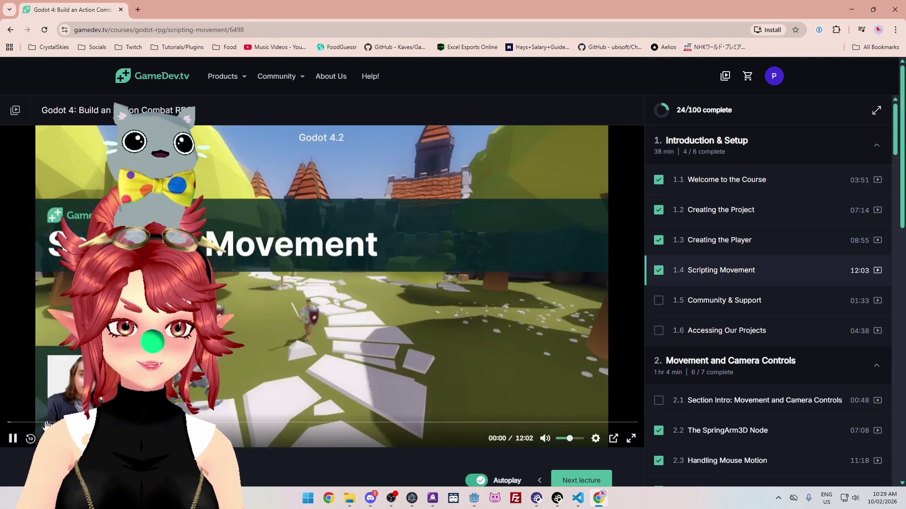
{"action": "scroll", "coordinate": [709, 399], "scroll_direction": "down", "scroll_amount": 5}
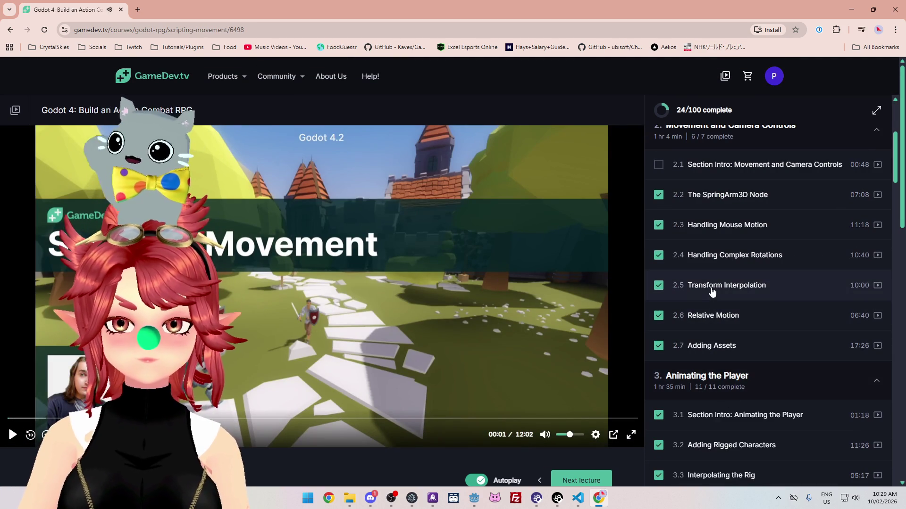
{"action": "left_click", "coordinate": [729, 286]}
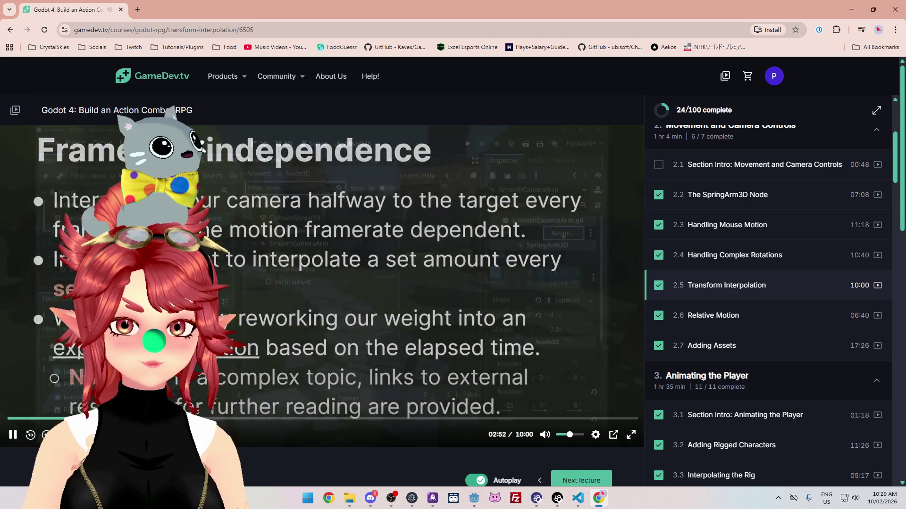
{"action": "left_click", "coordinate": [306, 419]}
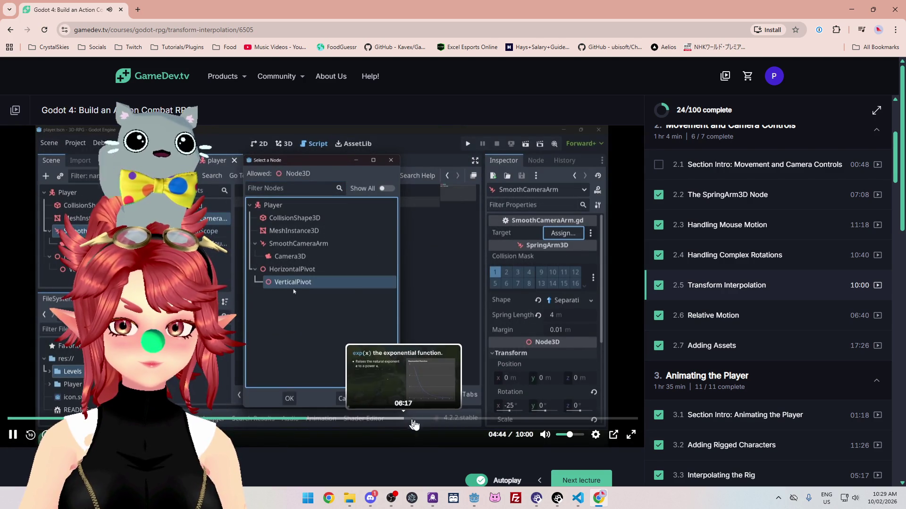
{"action": "left_click", "coordinate": [553, 419]}
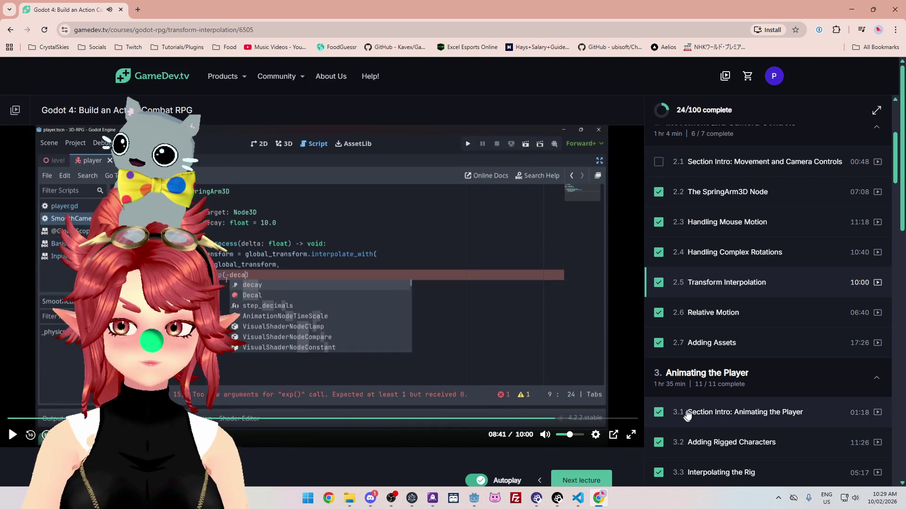
Step: Scroll the lecture page, then go back twice to the GameDev.tv dashboard
{"action": "scroll", "coordinate": [688, 415], "scroll_direction": "down", "scroll_amount": 5}
{"action": "scroll", "coordinate": [695, 414], "scroll_direction": "down", "scroll_amount": 5}
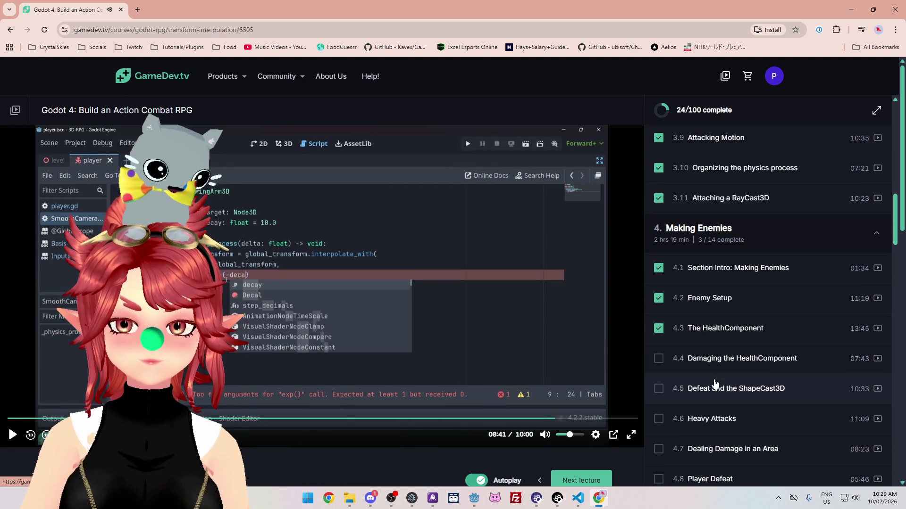
{"action": "scroll", "coordinate": [712, 293], "scroll_direction": "down", "scroll_amount": 5}
{"action": "scroll", "coordinate": [736, 330], "scroll_direction": "down", "scroll_amount": 5}
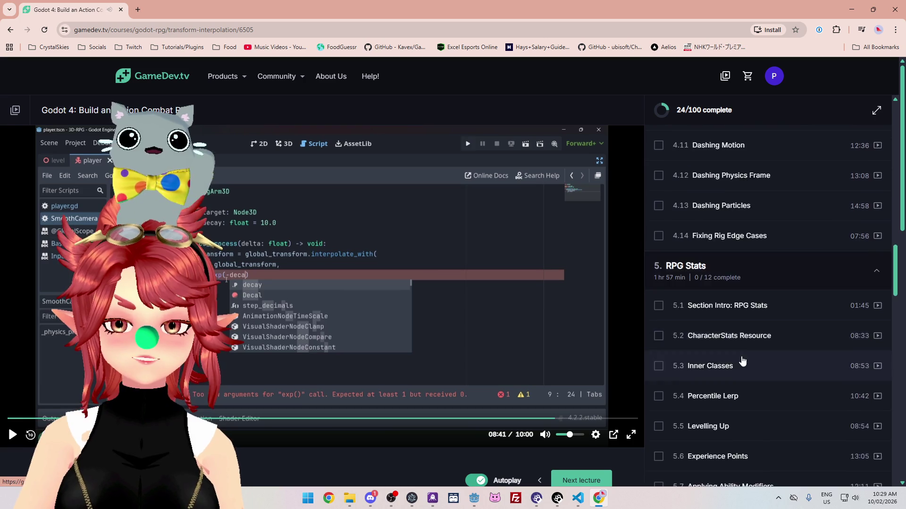
{"action": "scroll", "coordinate": [746, 354], "scroll_direction": "up", "scroll_amount": 20}
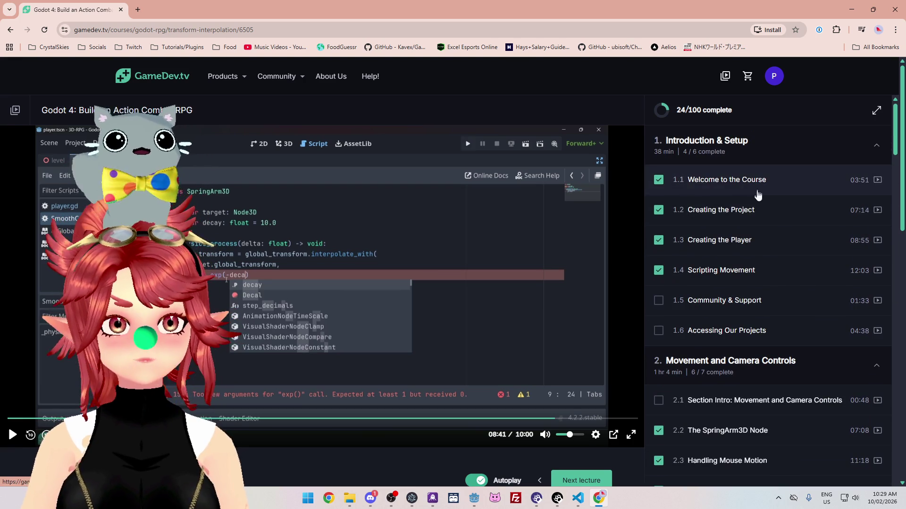
{"action": "left_click", "coordinate": [12, 31]}
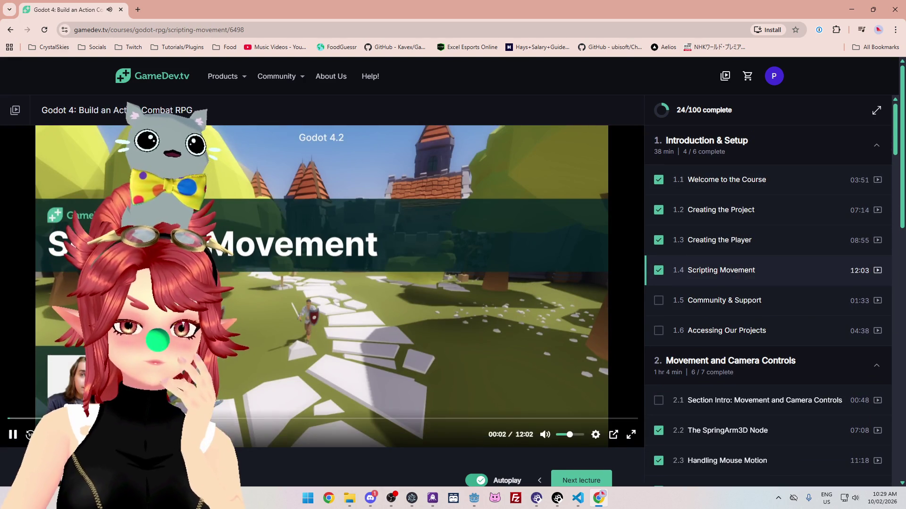
{"action": "left_click", "coordinate": [725, 75]}
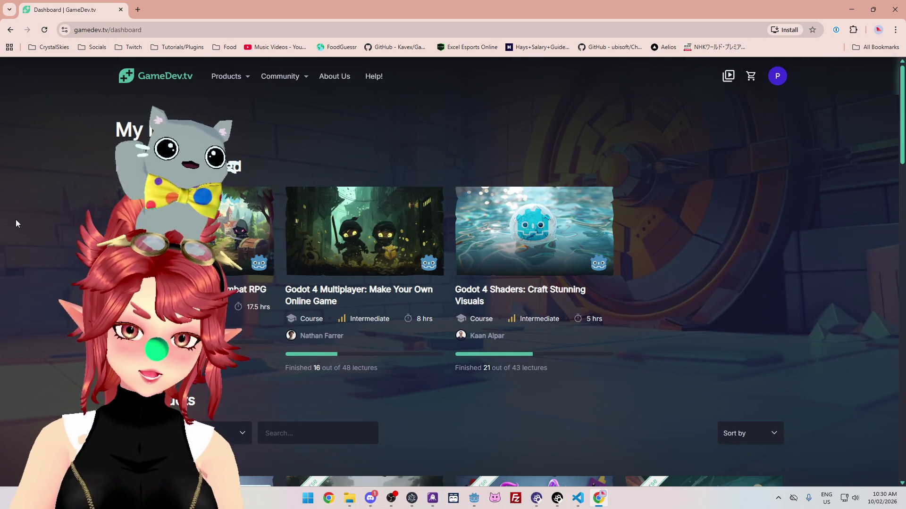
{"action": "left_click", "coordinate": [315, 289]}
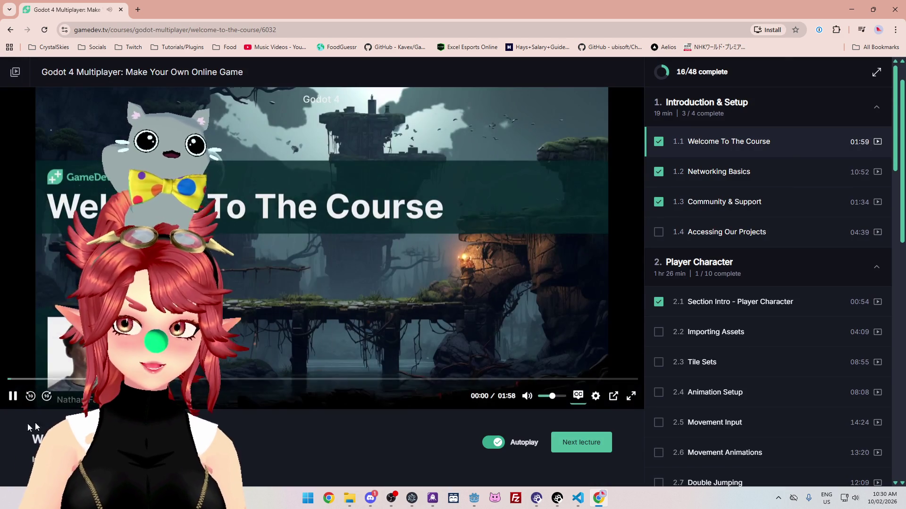
{"action": "left_click", "coordinate": [12, 395]}
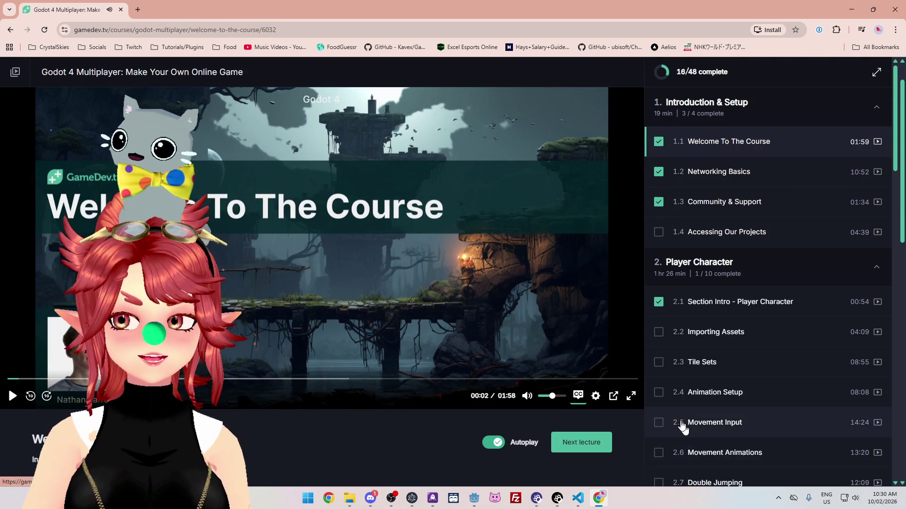
{"action": "scroll", "coordinate": [679, 415], "scroll_direction": "down", "scroll_amount": 6}
{"action": "scroll", "coordinate": [739, 219], "scroll_direction": "up", "scroll_amount": 6}
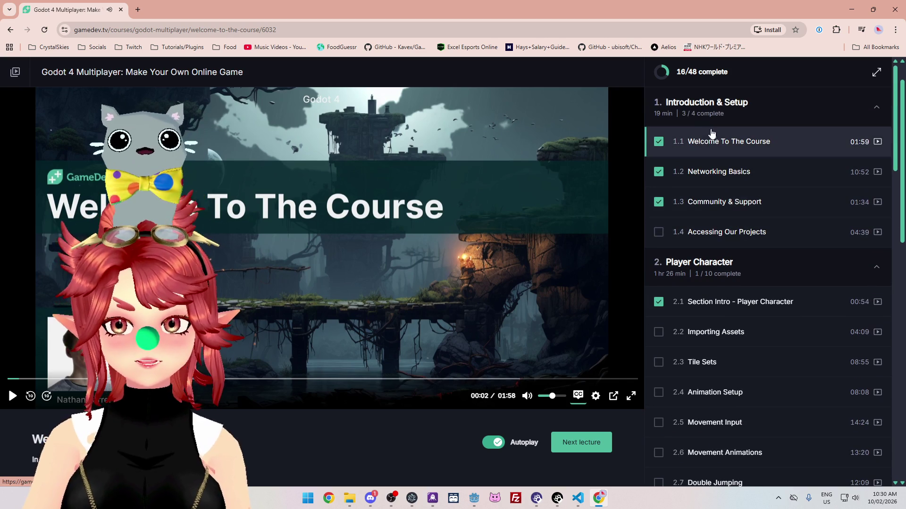
{"action": "scroll", "coordinate": [689, 207], "scroll_direction": "down", "scroll_amount": 3}
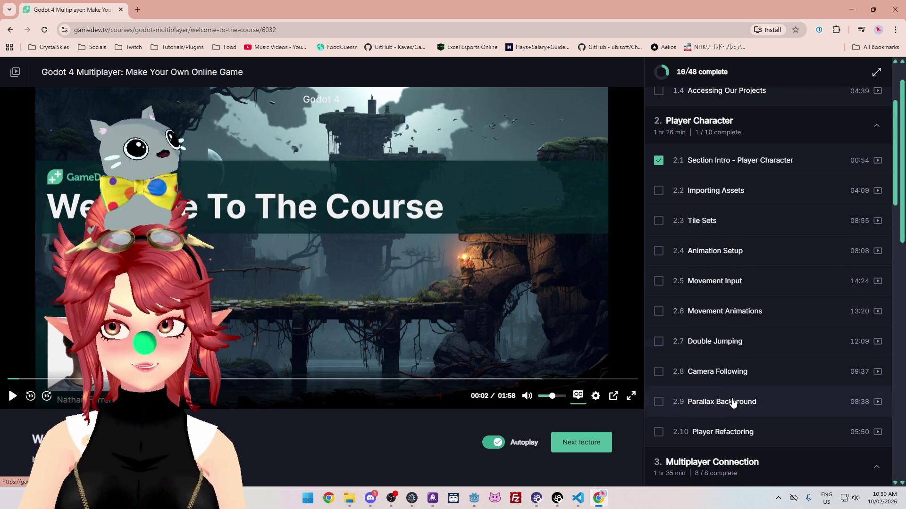
{"action": "scroll", "coordinate": [726, 398], "scroll_direction": "down", "scroll_amount": 3}
{"action": "scroll", "coordinate": [707, 353], "scroll_direction": "down", "scroll_amount": 3}
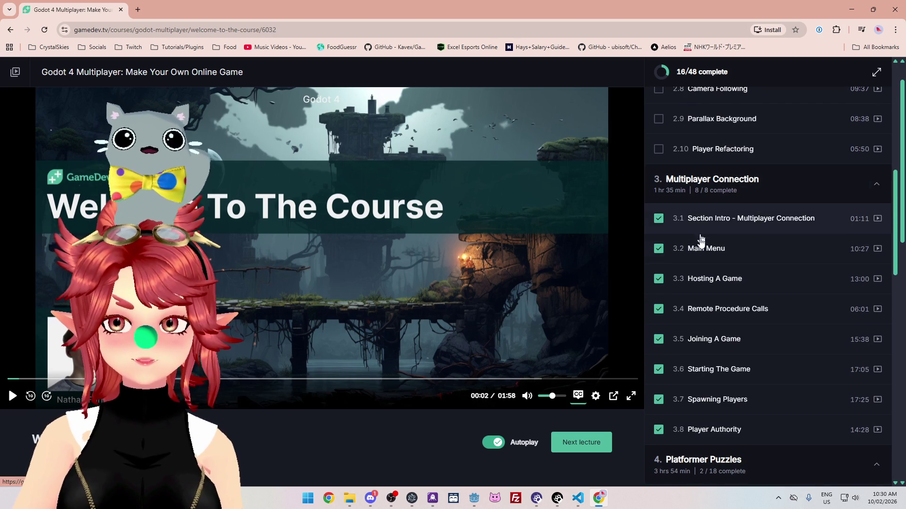
{"action": "scroll", "coordinate": [708, 348], "scroll_direction": "down", "scroll_amount": 1}
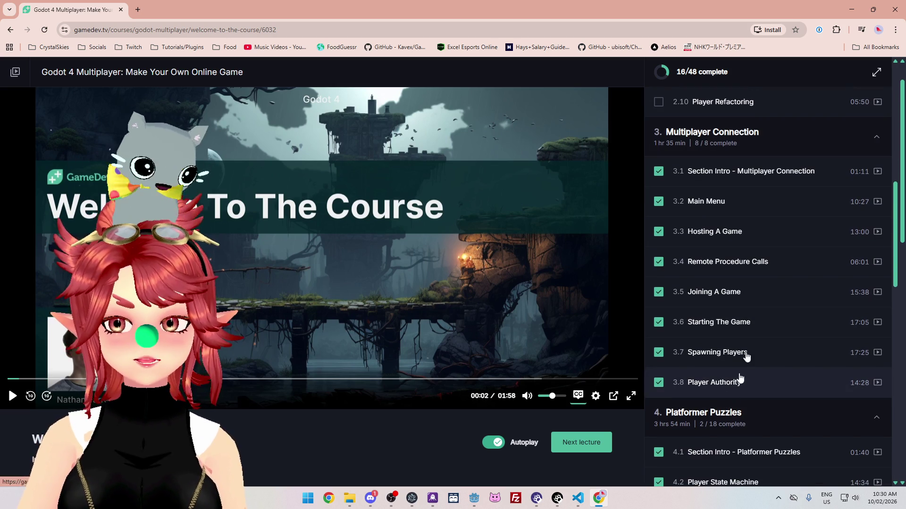
{"action": "scroll", "coordinate": [709, 398], "scroll_direction": "down", "scroll_amount": 4}
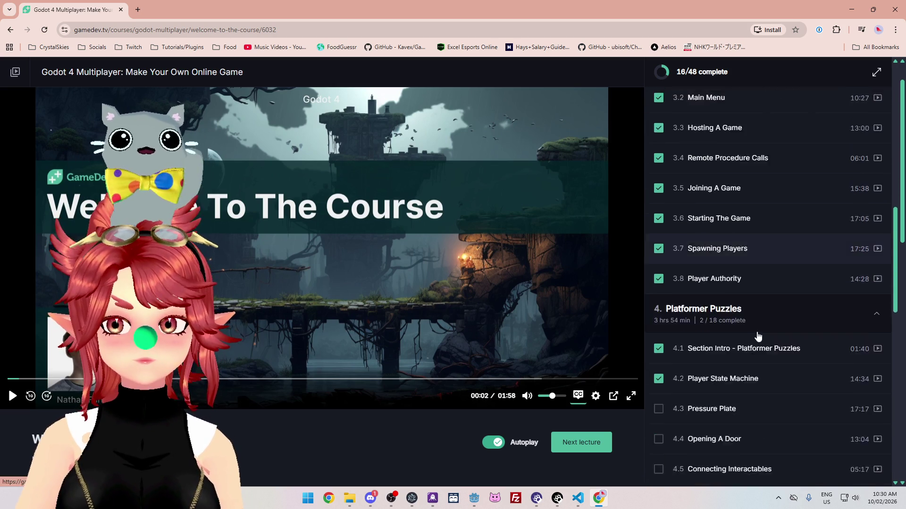
{"action": "scroll", "coordinate": [735, 202], "scroll_direction": "down", "scroll_amount": 2}
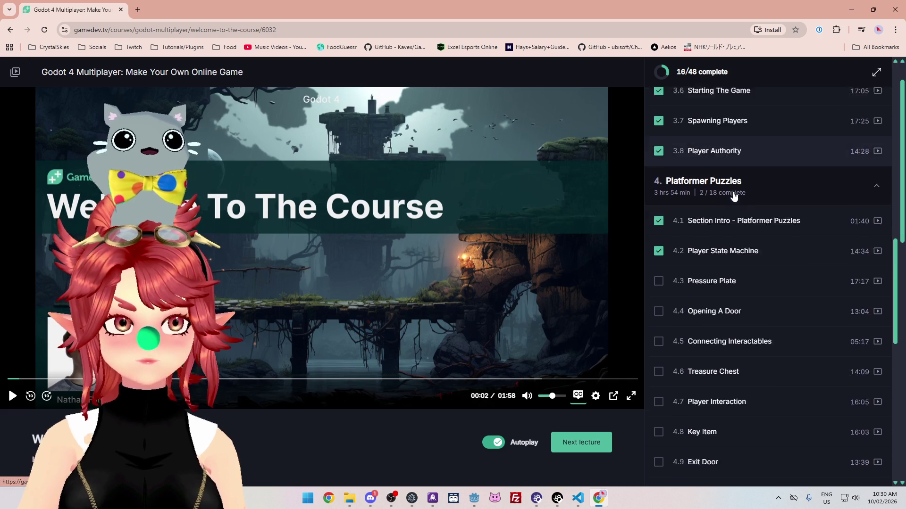
{"action": "scroll", "coordinate": [708, 158], "scroll_direction": "up", "scroll_amount": 3}
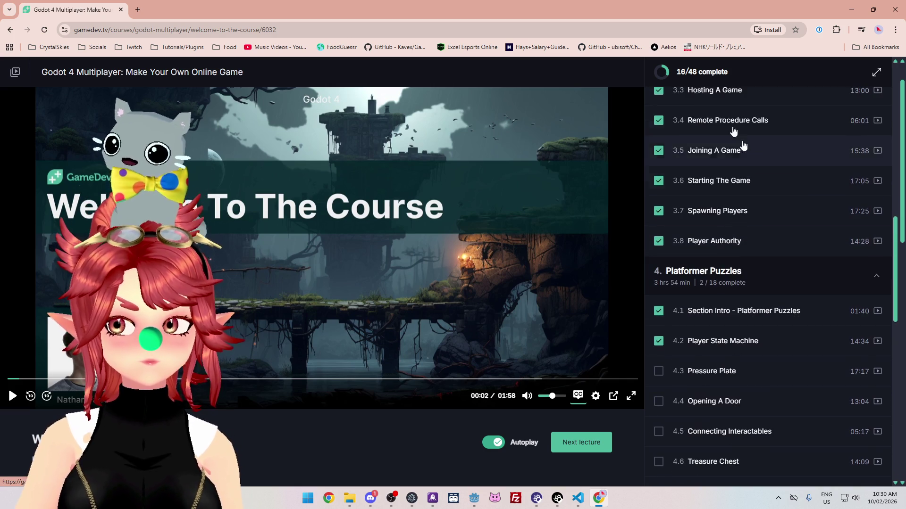
{"action": "scroll", "coordinate": [731, 222], "scroll_direction": "down", "scroll_amount": 2}
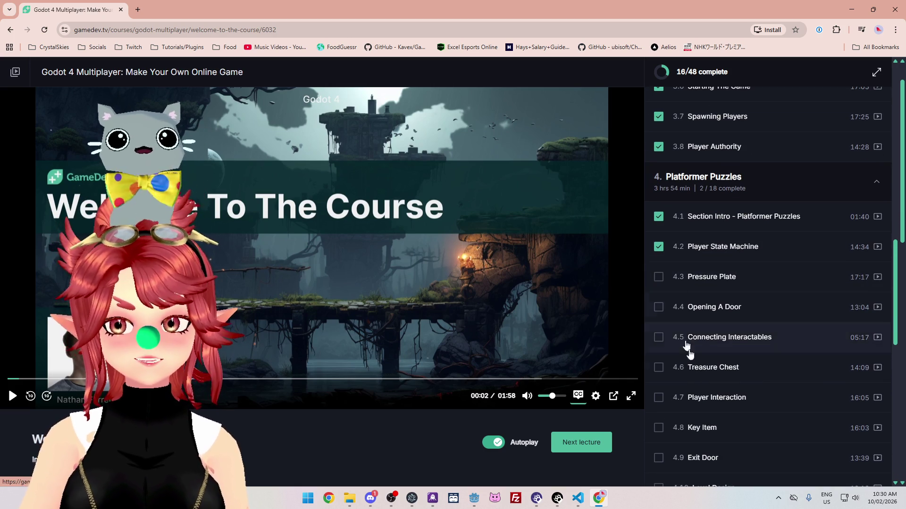
{"action": "scroll", "coordinate": [707, 378], "scroll_direction": "down", "scroll_amount": 3}
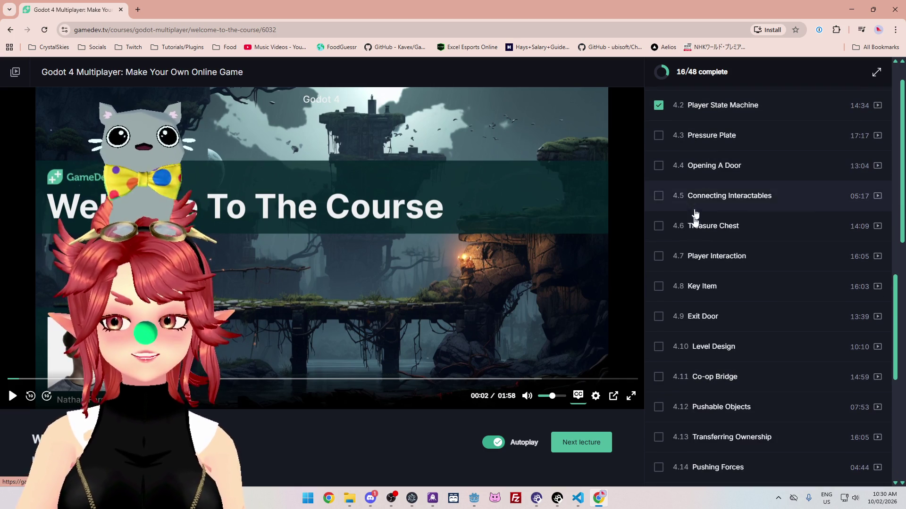
{"action": "scroll", "coordinate": [693, 368], "scroll_direction": "down", "scroll_amount": 4}
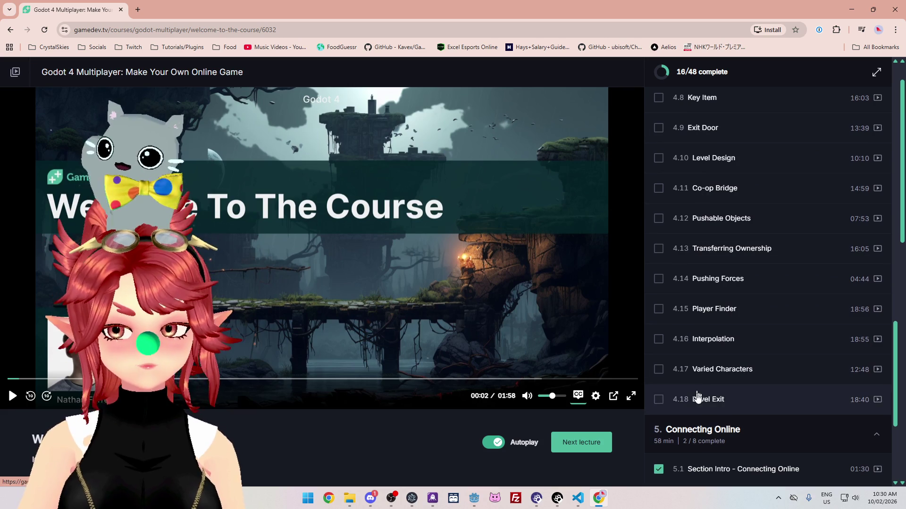
{"action": "scroll", "coordinate": [714, 368], "scroll_direction": "up", "scroll_amount": 13}
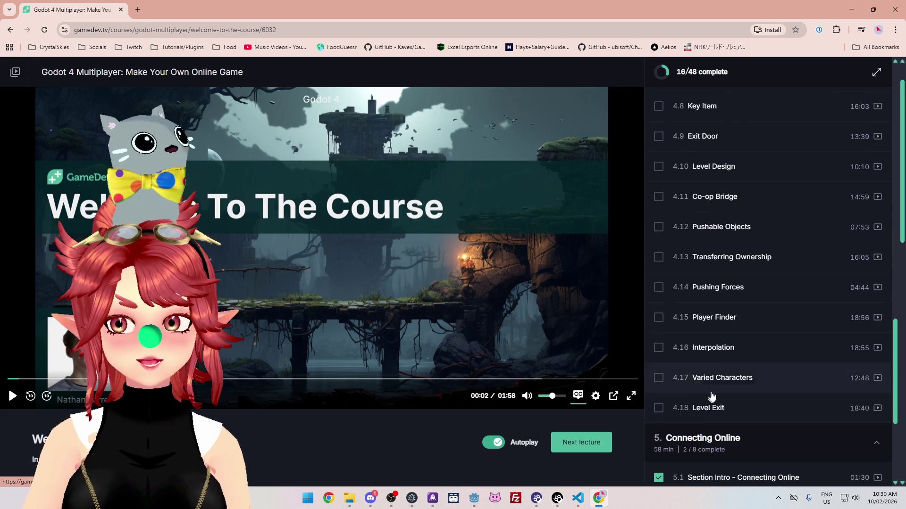
{"action": "scroll", "coordinate": [702, 182], "scroll_direction": "down", "scroll_amount": 2}
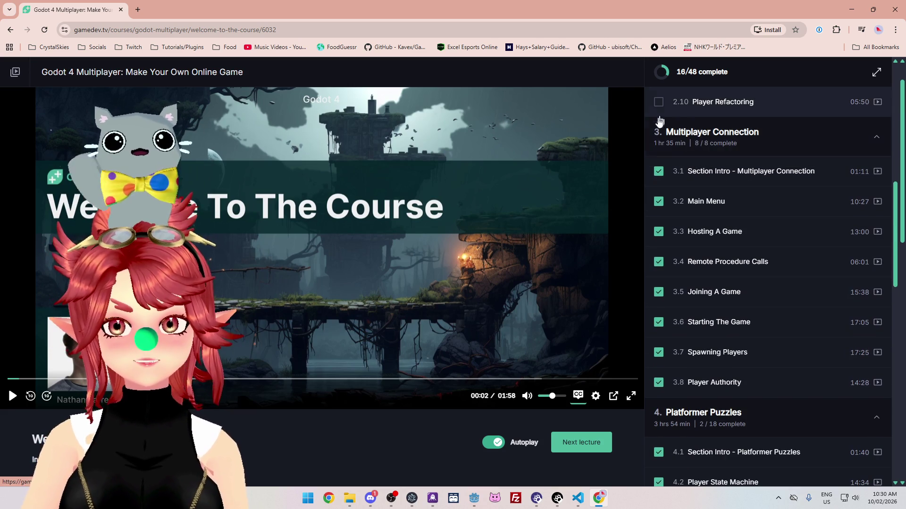
{"action": "scroll", "coordinate": [689, 272], "scroll_direction": "down", "scroll_amount": 16}
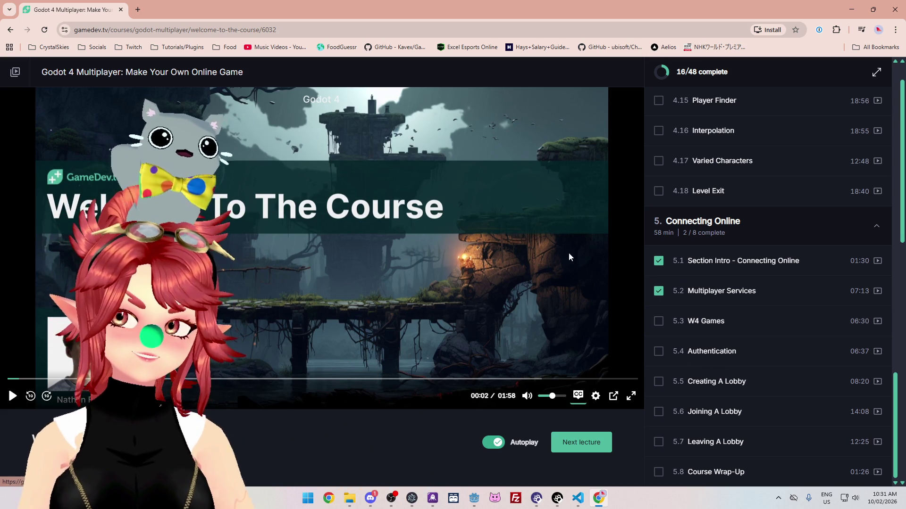
{"action": "scroll", "coordinate": [779, 331], "scroll_direction": "up", "scroll_amount": 4}
{"action": "scroll", "coordinate": [779, 331], "scroll_direction": "up", "scroll_amount": 12}
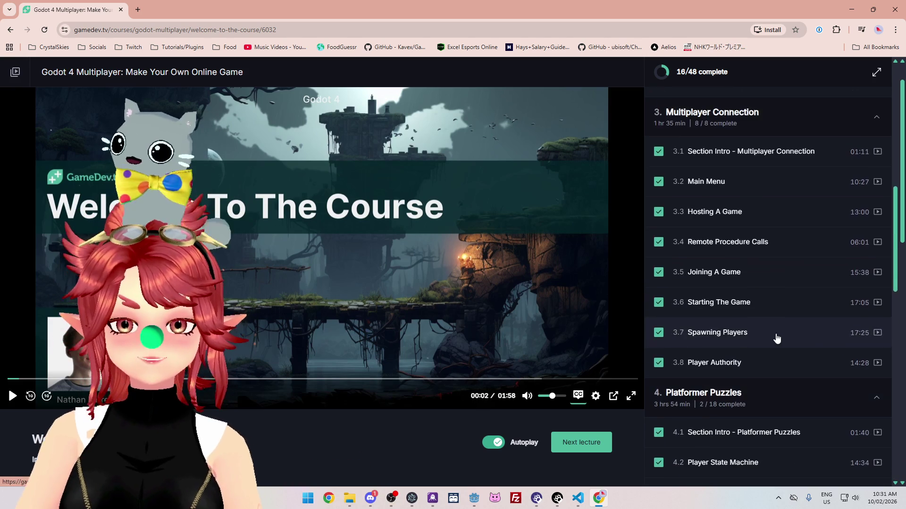
{"action": "scroll", "coordinate": [732, 341], "scroll_direction": "down", "scroll_amount": 5}
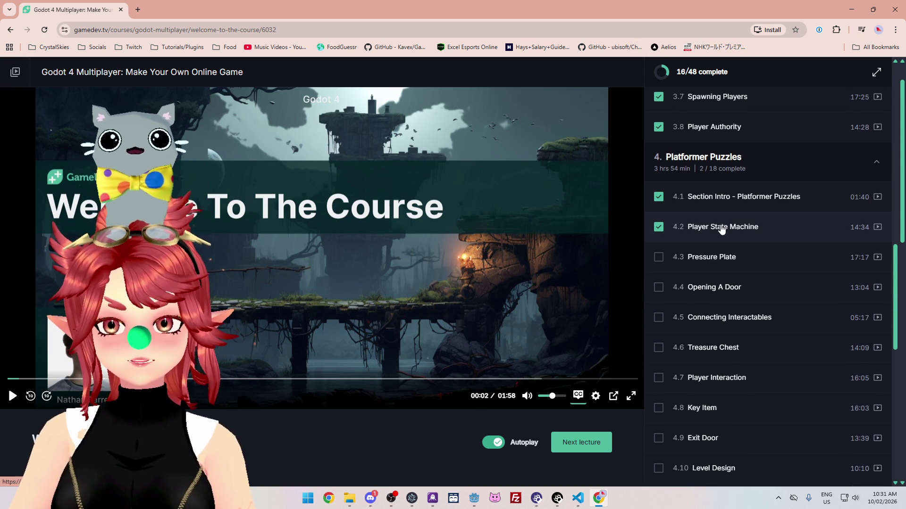
{"action": "scroll", "coordinate": [737, 269], "scroll_direction": "up", "scroll_amount": 2}
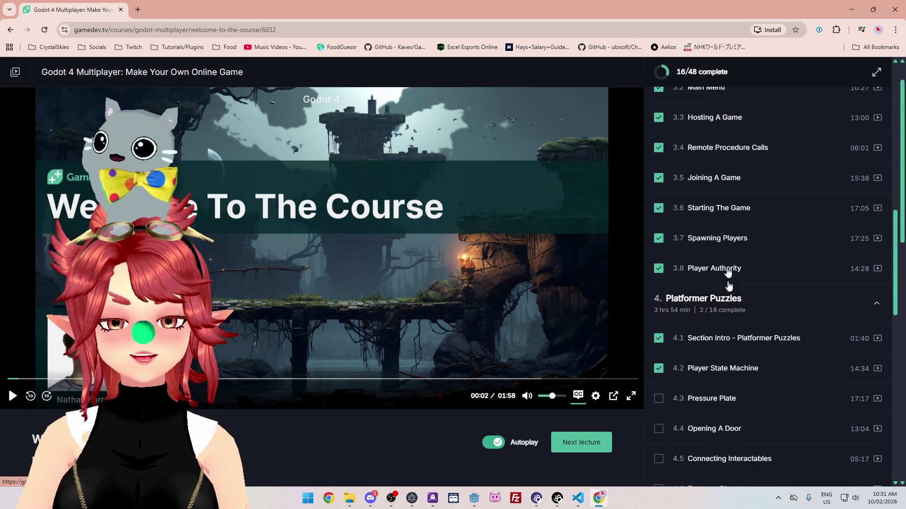
{"action": "scroll", "coordinate": [703, 269], "scroll_direction": "down", "scroll_amount": 2}
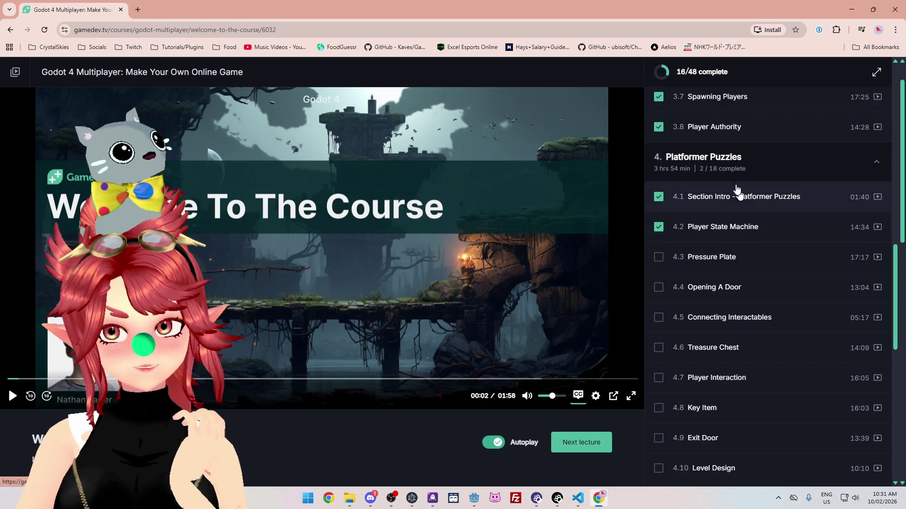
{"action": "scroll", "coordinate": [740, 313], "scroll_direction": "down", "scroll_amount": 3}
{"action": "scroll", "coordinate": [753, 385], "scroll_direction": "up", "scroll_amount": 7}
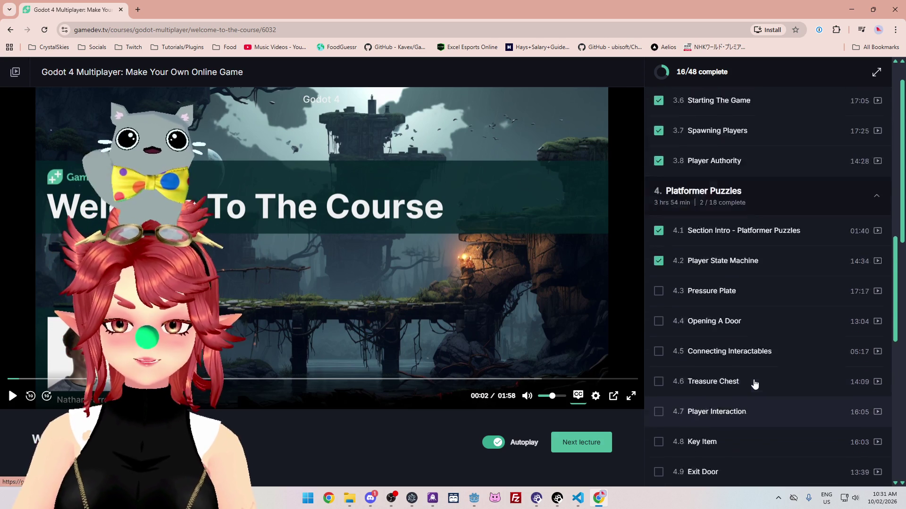
{"action": "scroll", "coordinate": [753, 385], "scroll_direction": "up", "scroll_amount": 4}
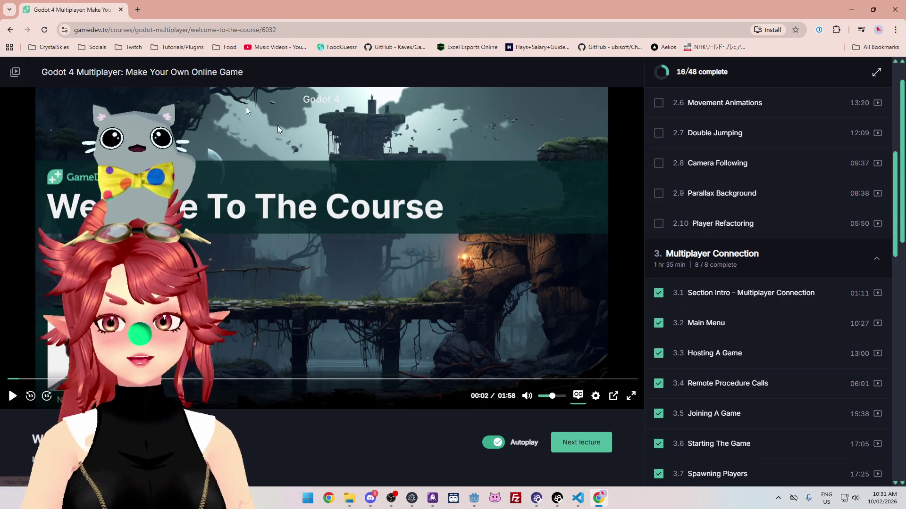
Step: Open the Twitch Creator Dashboard from the Twitch bookmarks in a new tab, then switch to VS Code
{"action": "left_click", "coordinate": [138, 9]}
{"action": "left_click", "coordinate": [129, 47]}
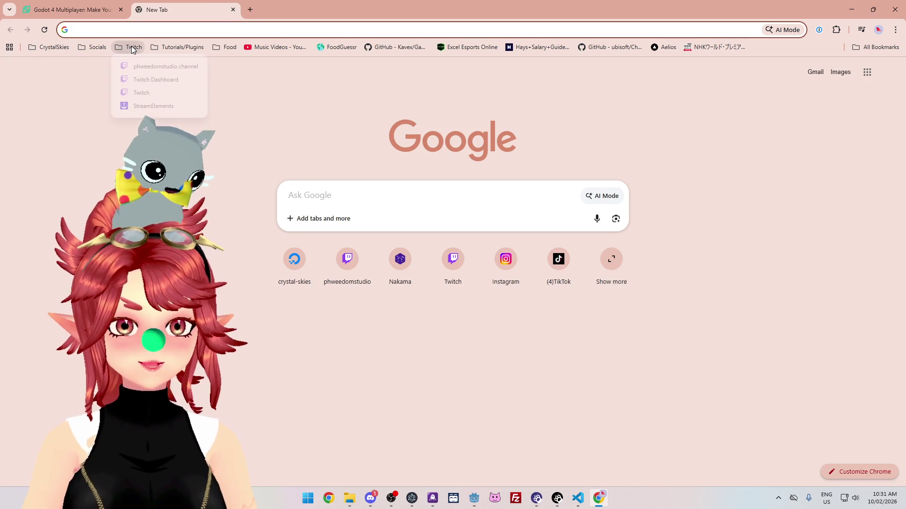
{"action": "left_click", "coordinate": [152, 80]}
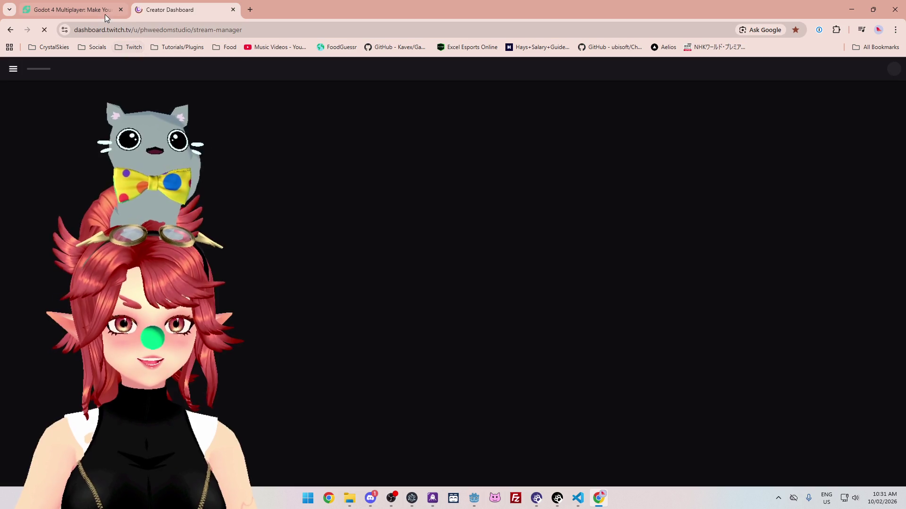
{"action": "key", "text": "alt+Tab"}
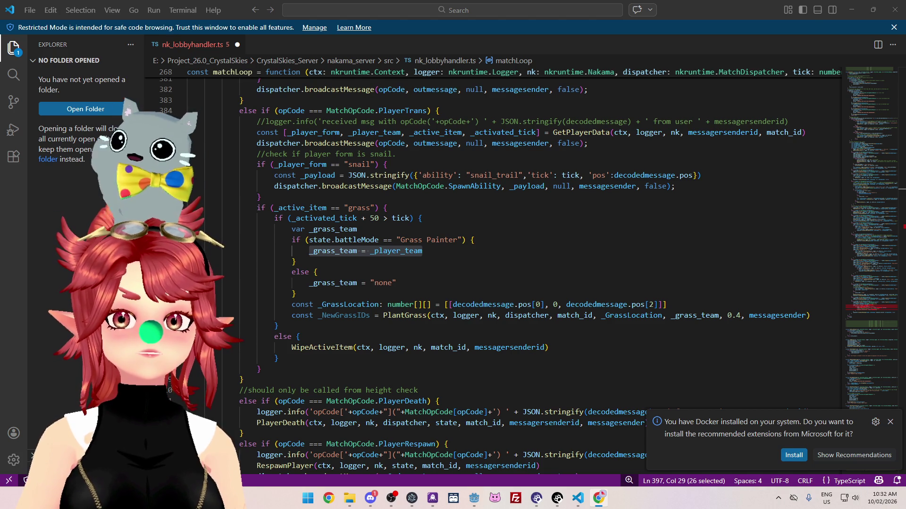
Step: Position the Twitch window over VS Code, close the stray tab, and turn on panel editing
{"action": "mouse_move", "coordinate": [500, 9]}
{"action": "left_mouse_down"}
{"action": "mouse_move", "coordinate": [499, 159]}
{"action": "mouse_move", "coordinate": [430, 62]}
{"action": "left_mouse_up"}
{"action": "scroll", "coordinate": [368, 260], "scroll_direction": "down", "scroll_amount": 4}
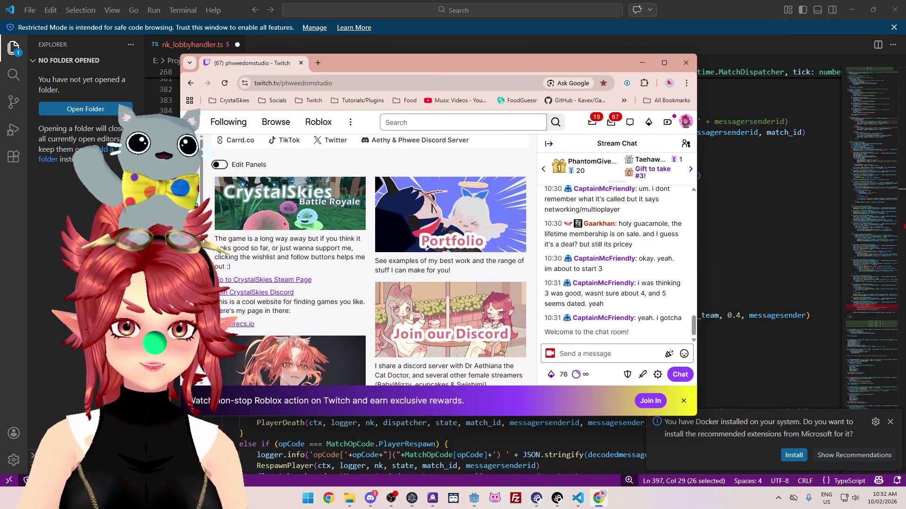
{"action": "scroll", "coordinate": [348, 276], "scroll_direction": "up", "scroll_amount": 1}
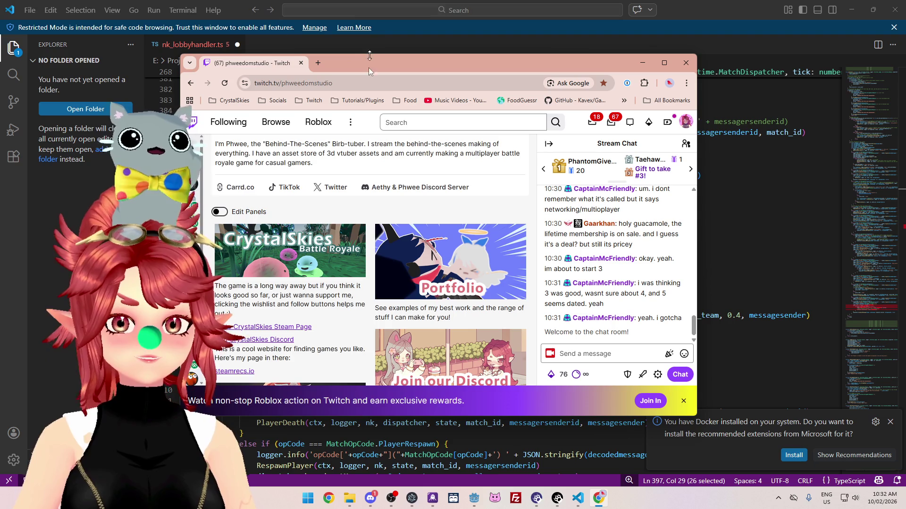
{"action": "left_click", "coordinate": [320, 65]}
{"action": "key", "text": "ctrl+w"}
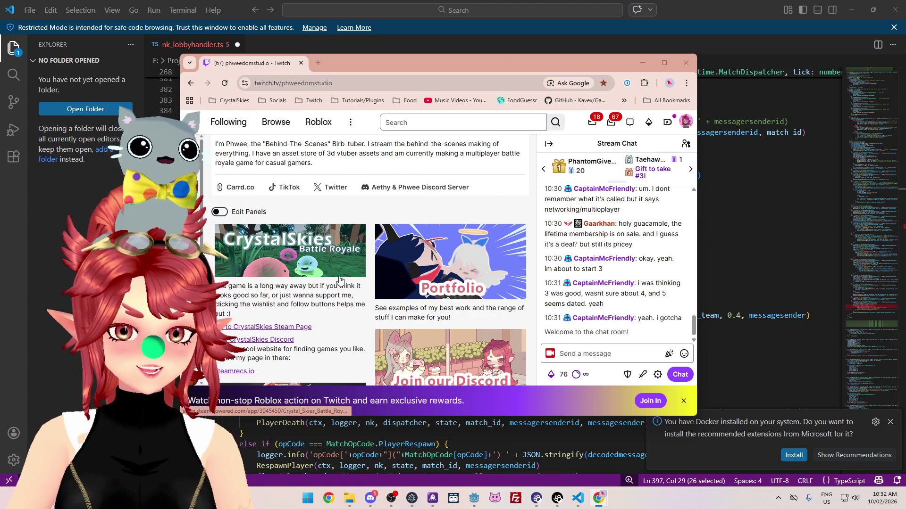
{"action": "scroll", "coordinate": [337, 282], "scroll_direction": "down", "scroll_amount": 1}
{"action": "scroll", "coordinate": [355, 280], "scroll_direction": "up", "scroll_amount": 1}
{"action": "scroll", "coordinate": [355, 279], "scroll_direction": "down", "scroll_amount": 1}
{"action": "scroll", "coordinate": [356, 279], "scroll_direction": "up", "scroll_amount": 1}
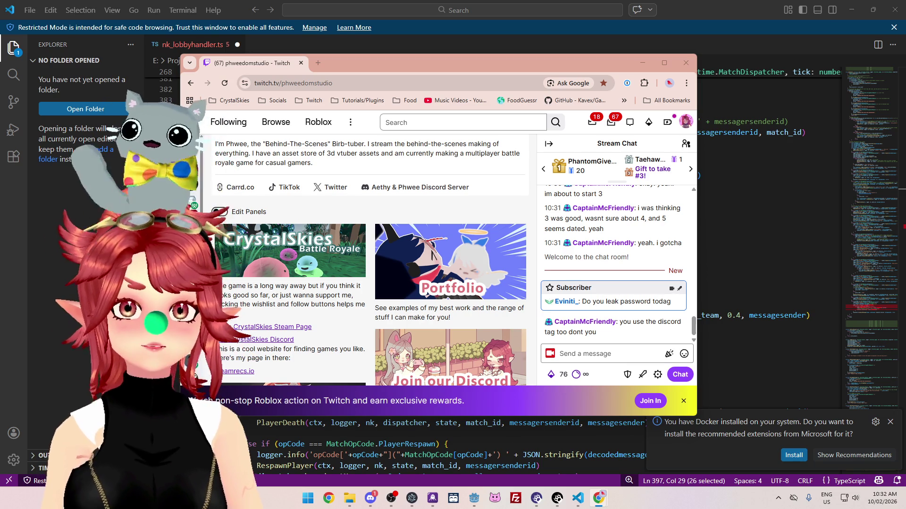
{"action": "left_click", "coordinate": [221, 212]}
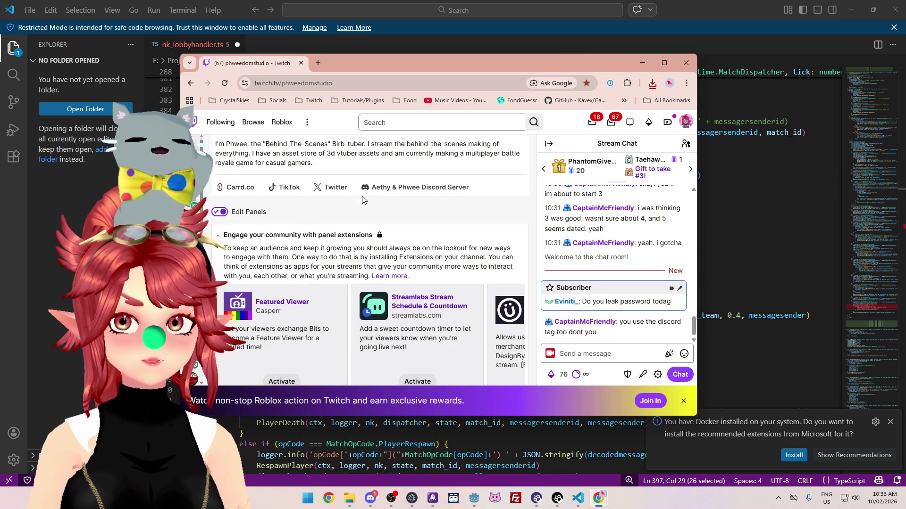
Step: Maximize Chrome, add a new text or image panel, and begin adding its image
{"action": "left_click", "coordinate": [663, 63]}
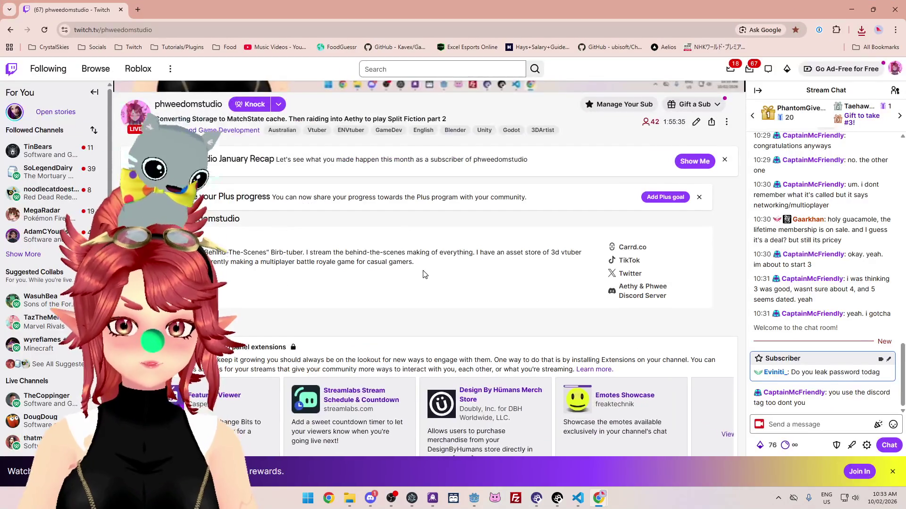
{"action": "scroll", "coordinate": [423, 274], "scroll_direction": "down", "scroll_amount": 7}
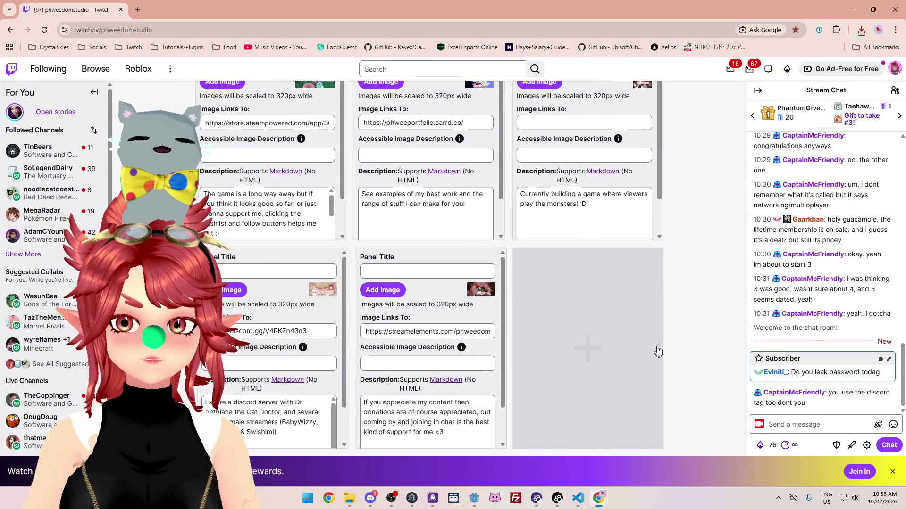
{"action": "left_click", "coordinate": [581, 263]}
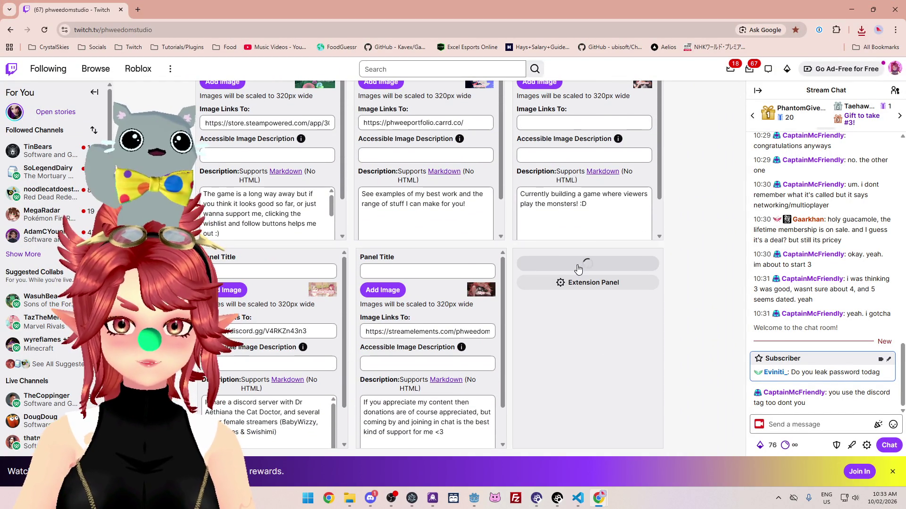
{"action": "left_click", "coordinate": [540, 291]}
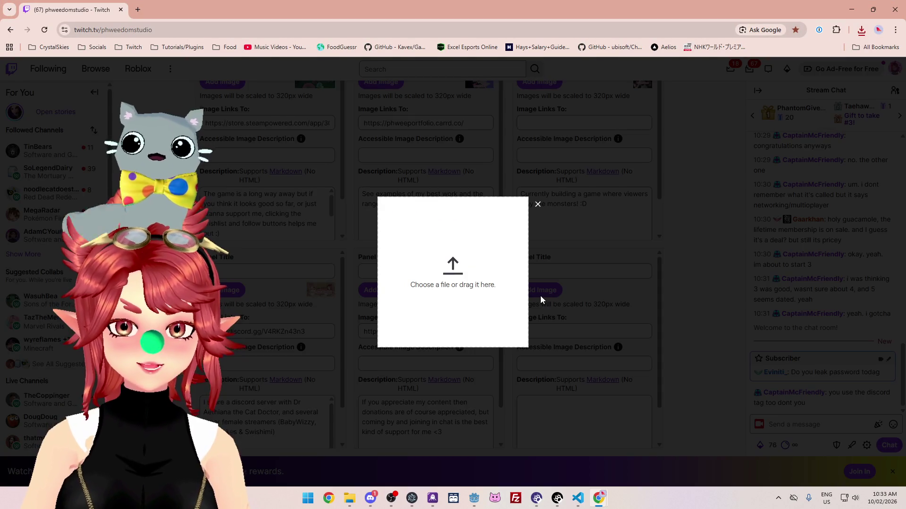
Step: Upload the GameDev.tv logo file as the panel image and accept the crop
{"action": "left_click", "coordinate": [456, 277]}
{"action": "key", "text": "Escape"}
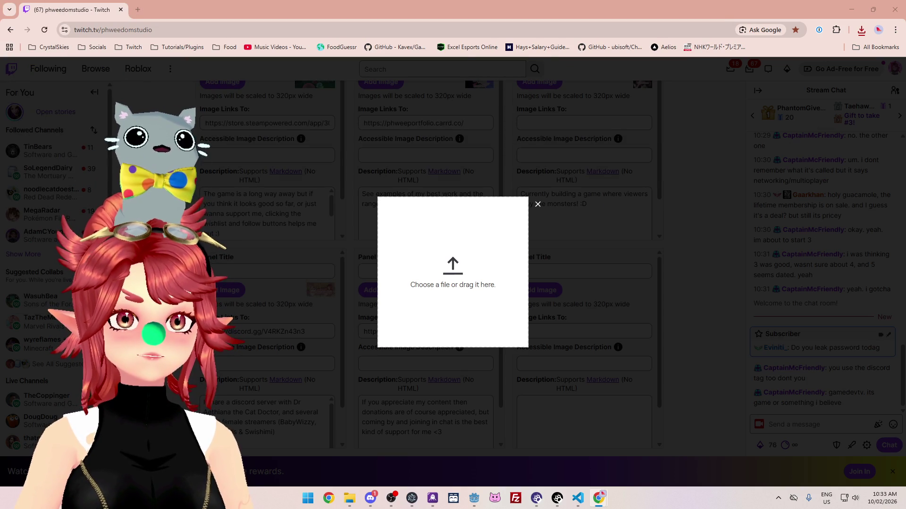
{"action": "mouse_move", "coordinate": [498, 276]}
{"action": "left_mouse_down"}
{"action": "mouse_move", "coordinate": [511, 270]}
{"action": "mouse_move", "coordinate": [473, 270]}
{"action": "mouse_move", "coordinate": [586, 270]}
{"action": "left_mouse_up"}
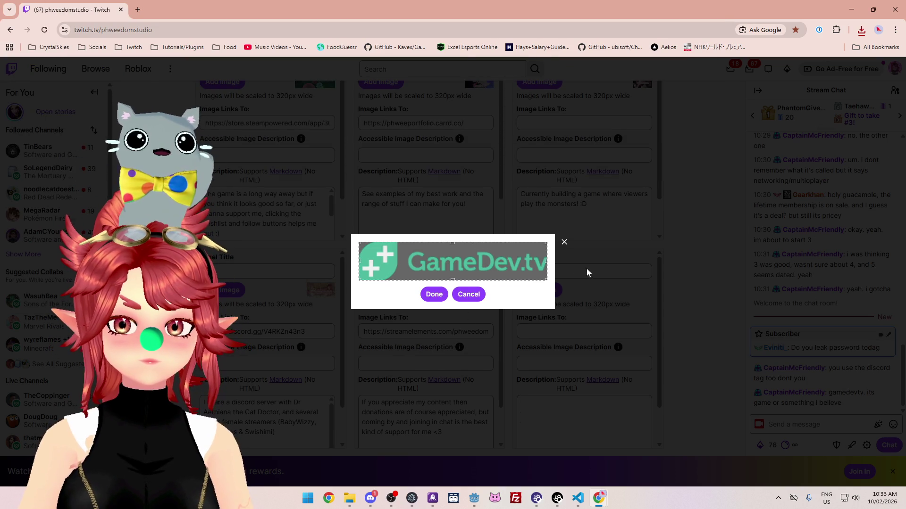
{"action": "left_click", "coordinate": [434, 294]}
{"action": "scroll", "coordinate": [538, 330], "scroll_direction": "down", "scroll_amount": 1}
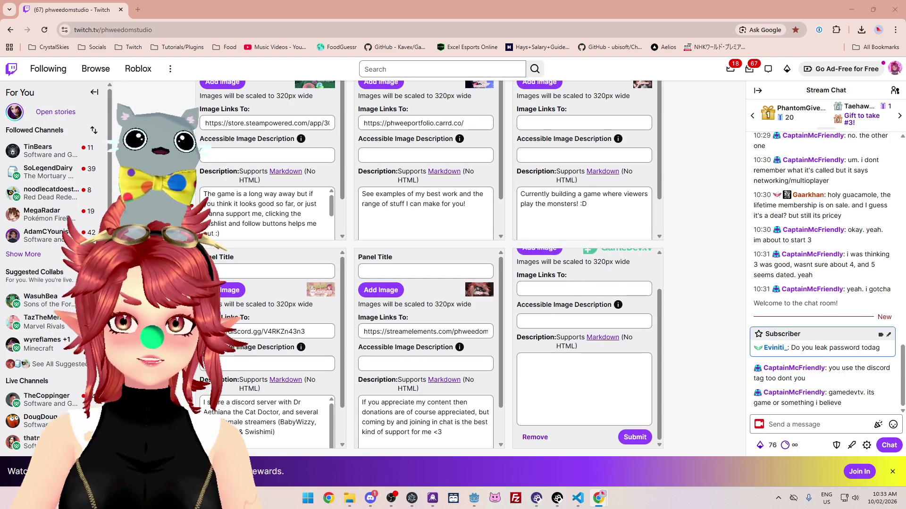
Step: Paste the GameDev.tv referral URL as the panel link and write a description about learning Godot there
{"action": "left_click", "coordinate": [586, 289]}
{"action": "type", "text": "https://www.gamedev.tv?ref=yjrkywu"}
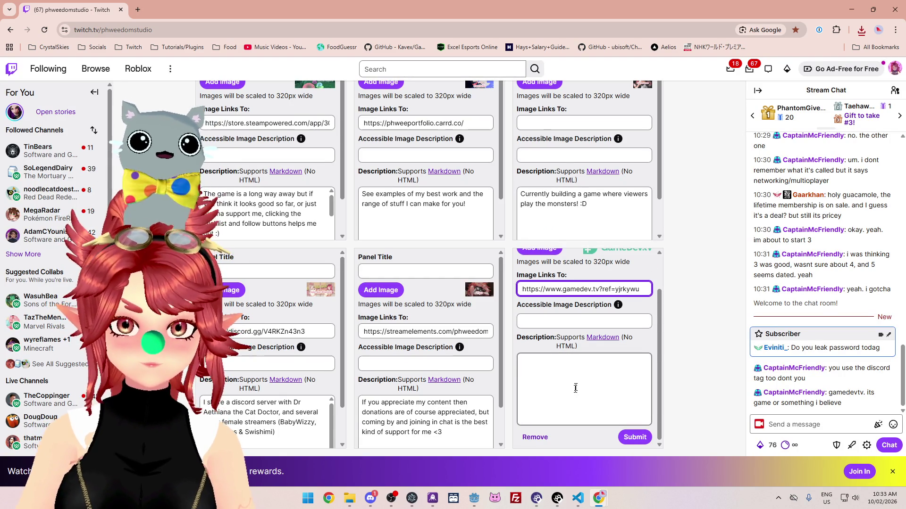
{"action": "left_click", "coordinate": [583, 389]}
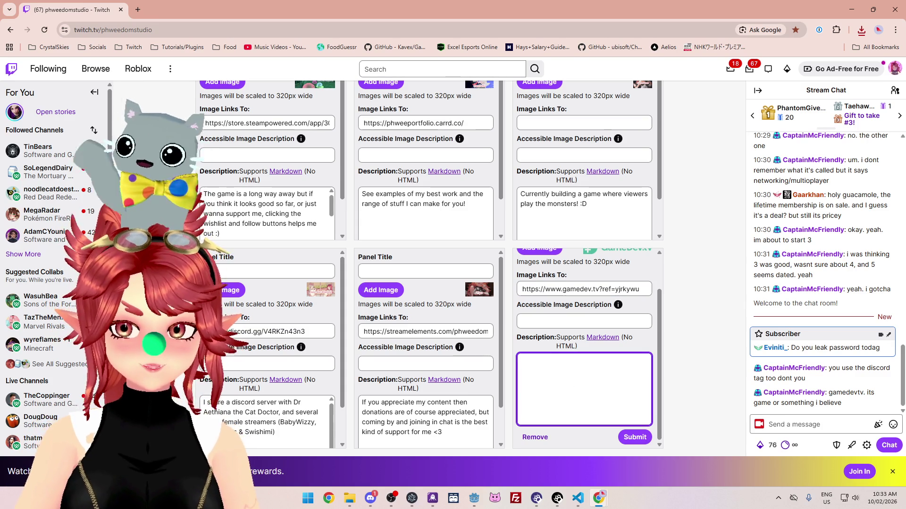
{"action": "type", "text": "I used game de"}
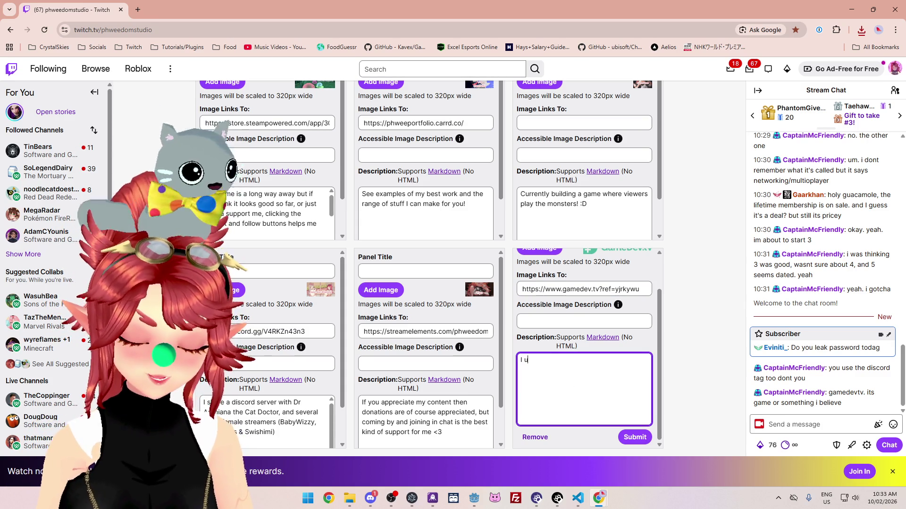
{"action": "key", "text": "BackSpace"}
{"action": "key", "text": "BackSpace"}
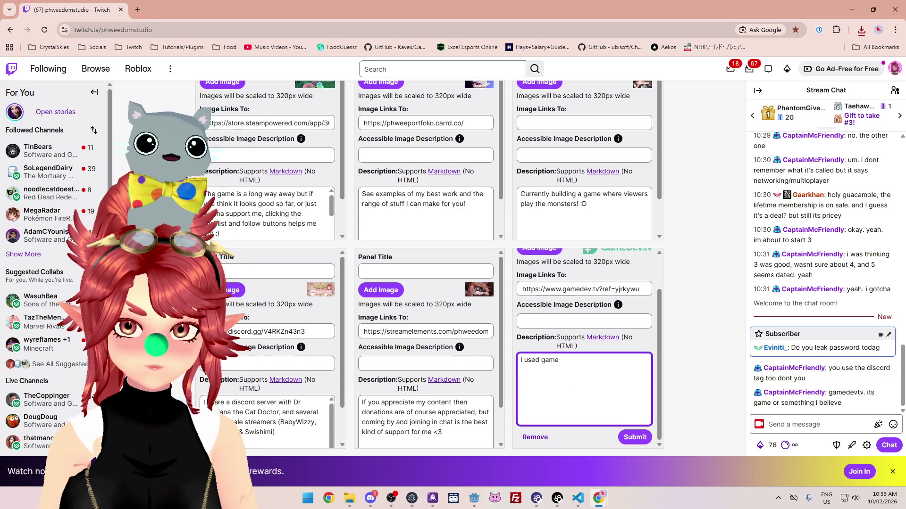
{"action": "type", "text": "dev"}
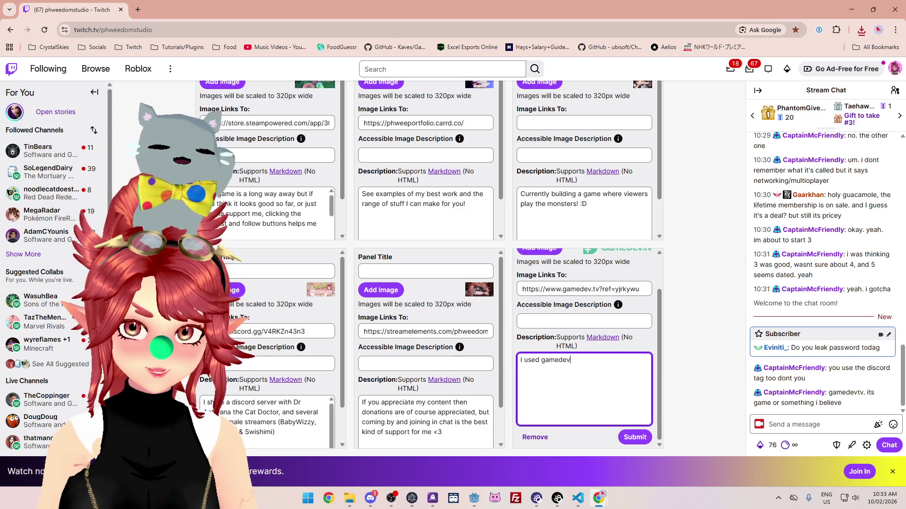
{"action": "type", "text": "tv to get nme"}
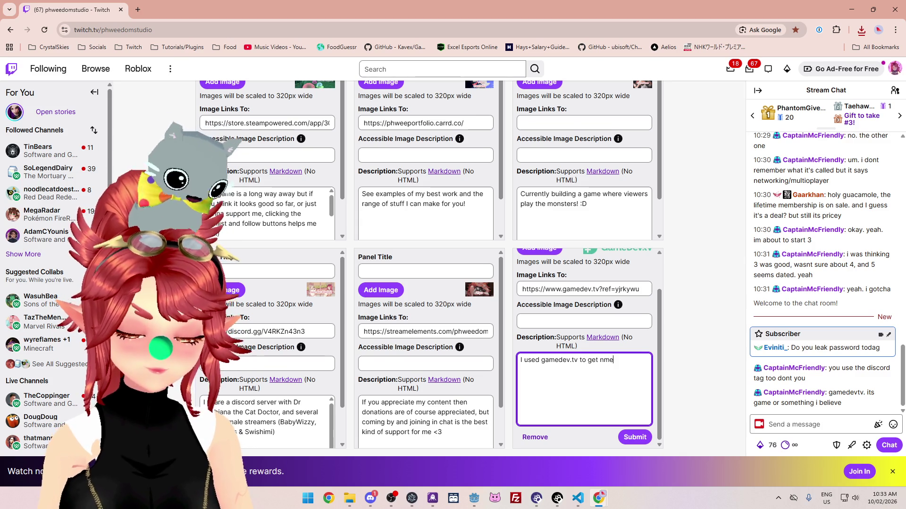
{"action": "type", "text": "me starte"}
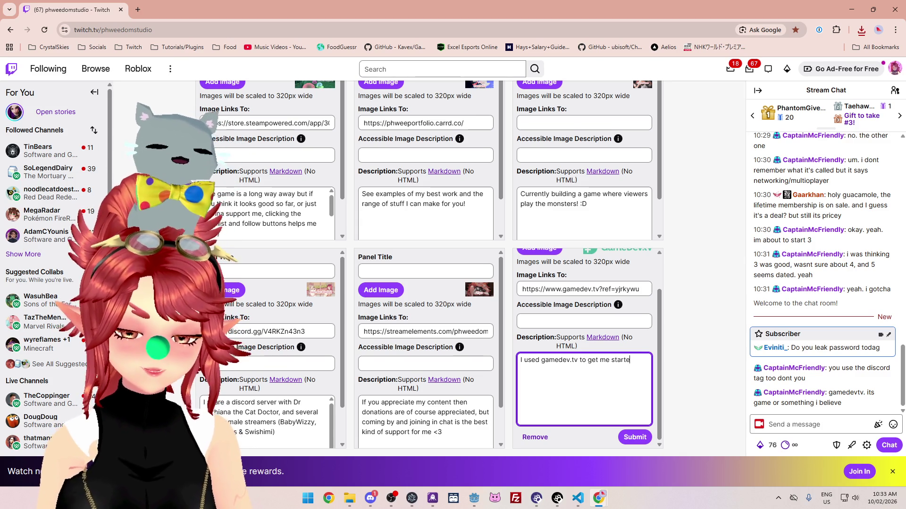
{"action": "type", "text": "d in goo"}
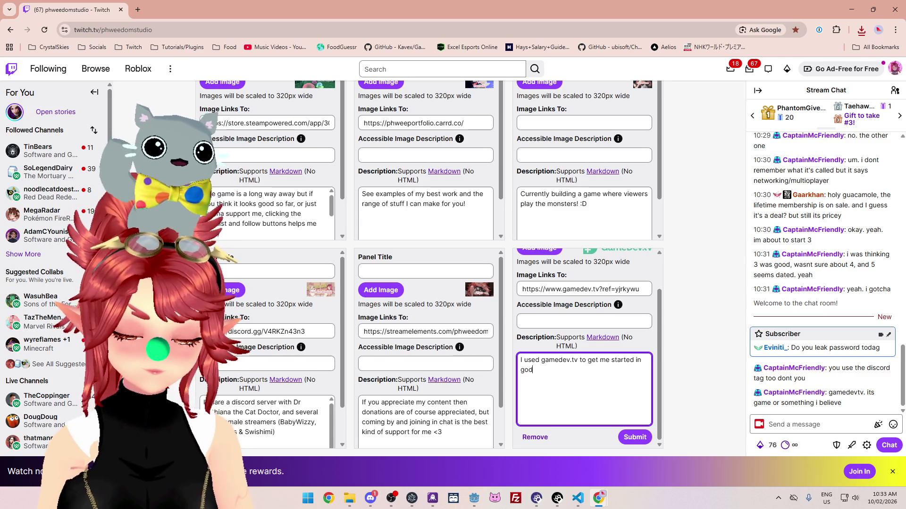
{"action": "type", "text": ". If you "}
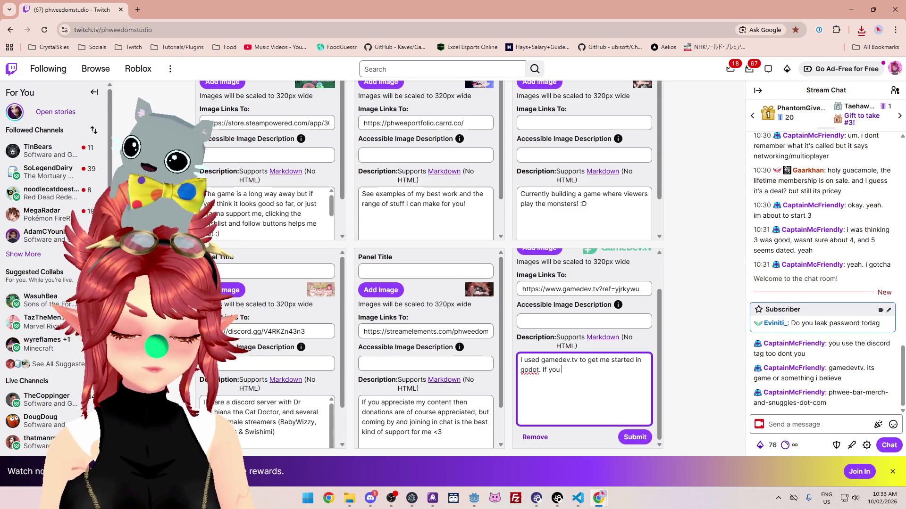
{"action": "type", "text": "find a course t"}
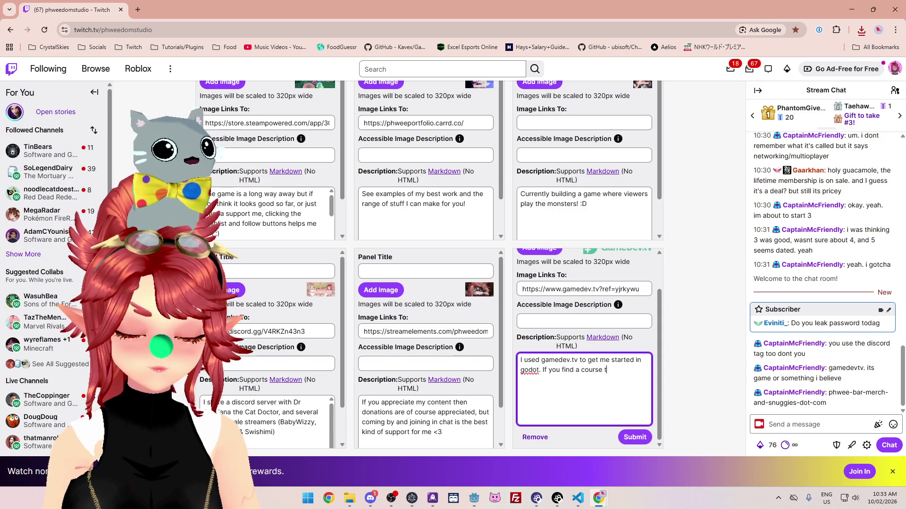
{"action": "type", "text": "here that you like, "}
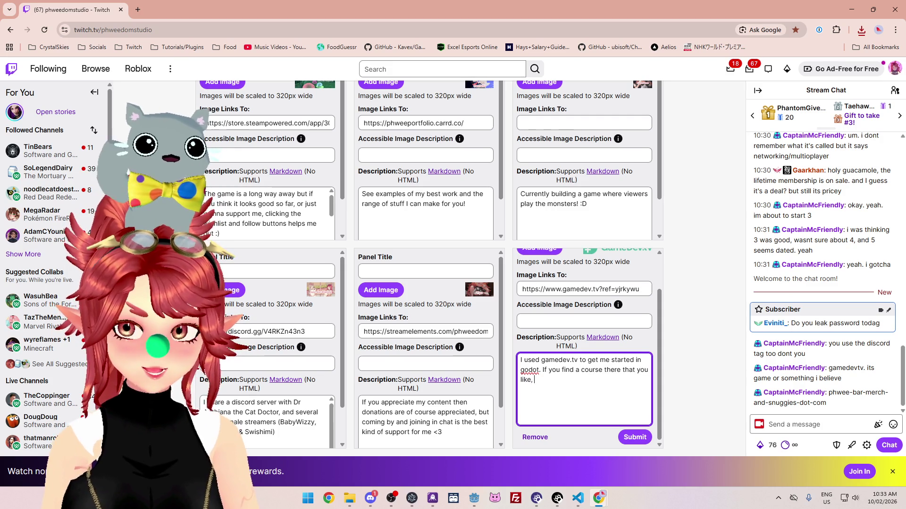
{"action": "type", "text": "using my refe"}
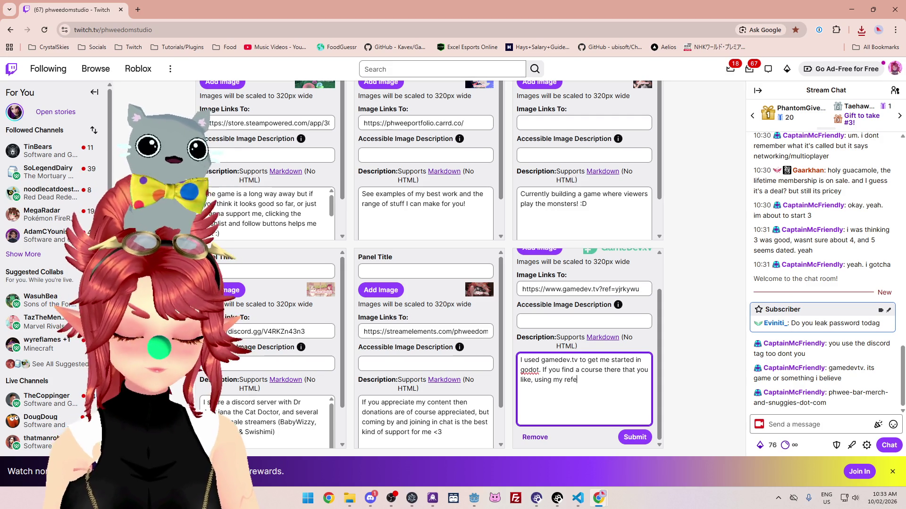
{"action": "type", "text": "l link gives "}
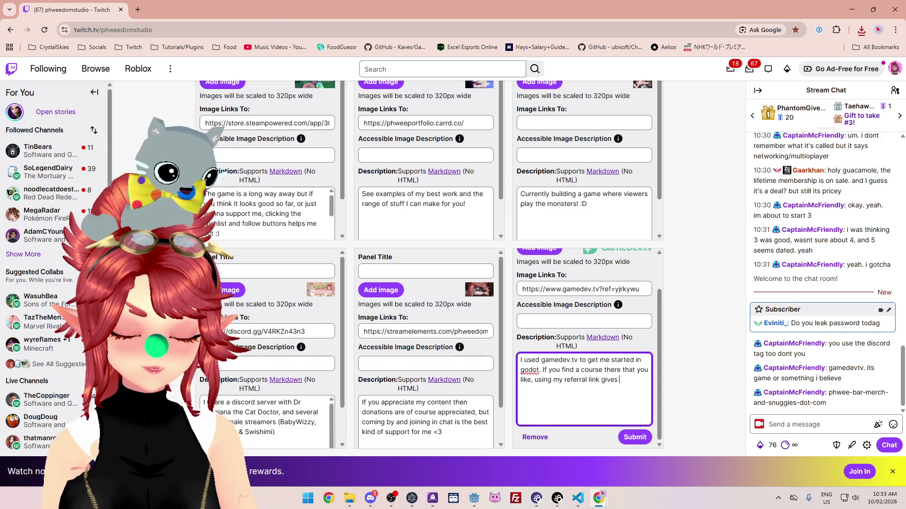
{"action": "type", "text": "me any cut "}
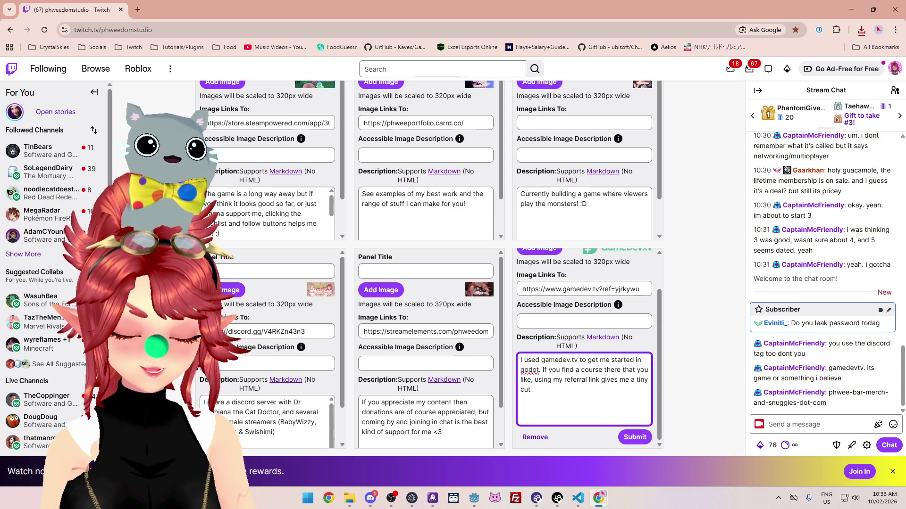
{"action": "type", "text": "of th"}
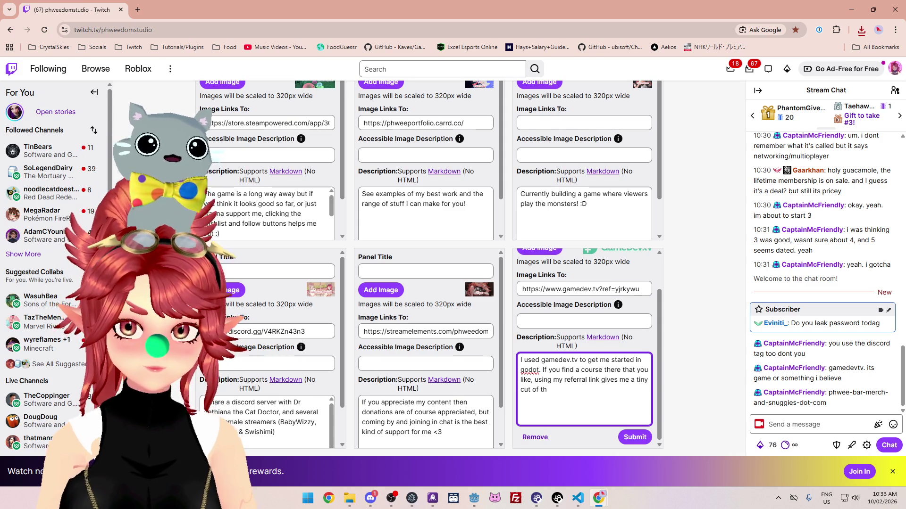
{"action": "type", "text": "t purchase."}
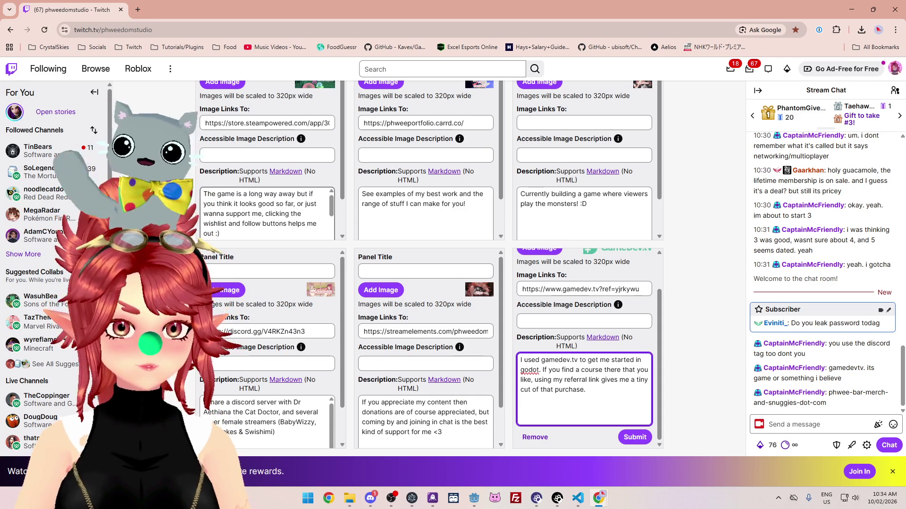
{"action": "scroll", "coordinate": [267, 214], "scroll_direction": "down", "scroll_amount": 3}
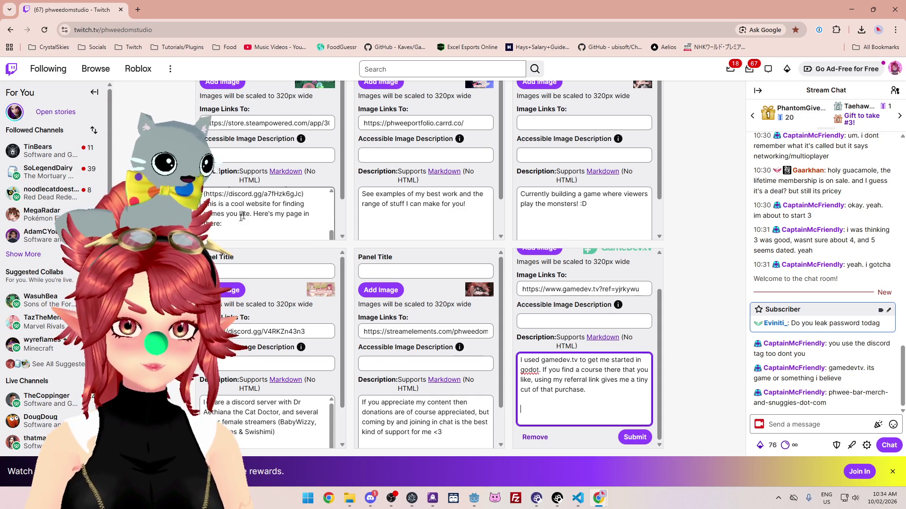
Step: Append a markdown 'Visit GameDev.tv via the streamer's referral link' line with the referral URL, then submit the panel
{"action": "left_click", "coordinate": [236, 225]}
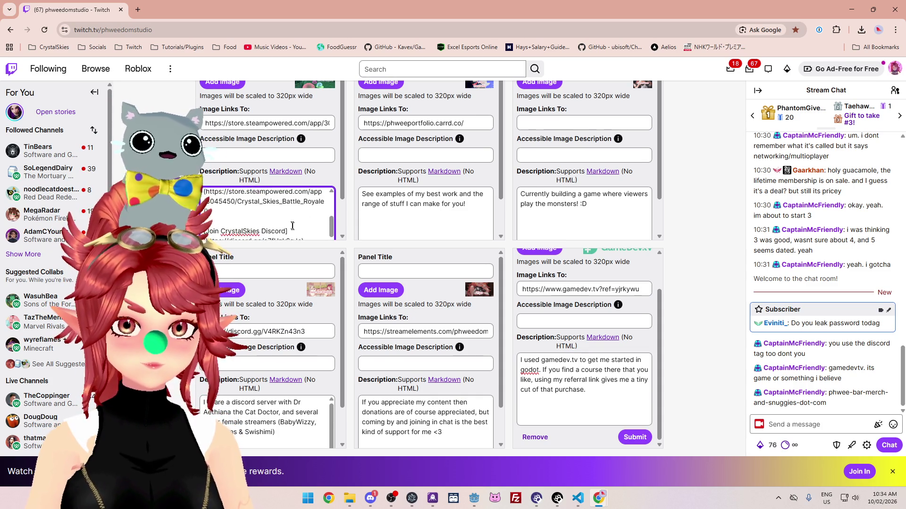
{"action": "left_click", "coordinate": [584, 406]}
{"action": "key", "text": "Return"}
{"action": "key", "text": "Return"}
{"action": "type", "text": "["}
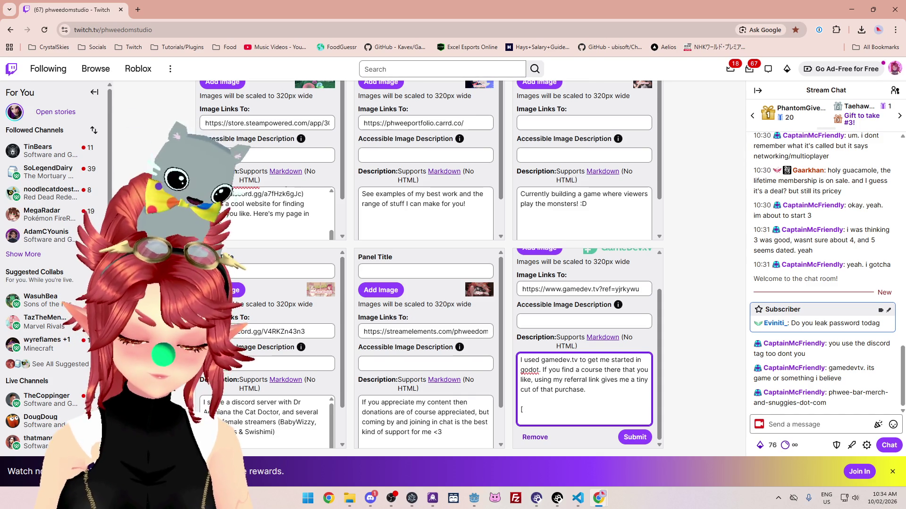
{"action": "type", "text": "Visit GameDev.tv"}
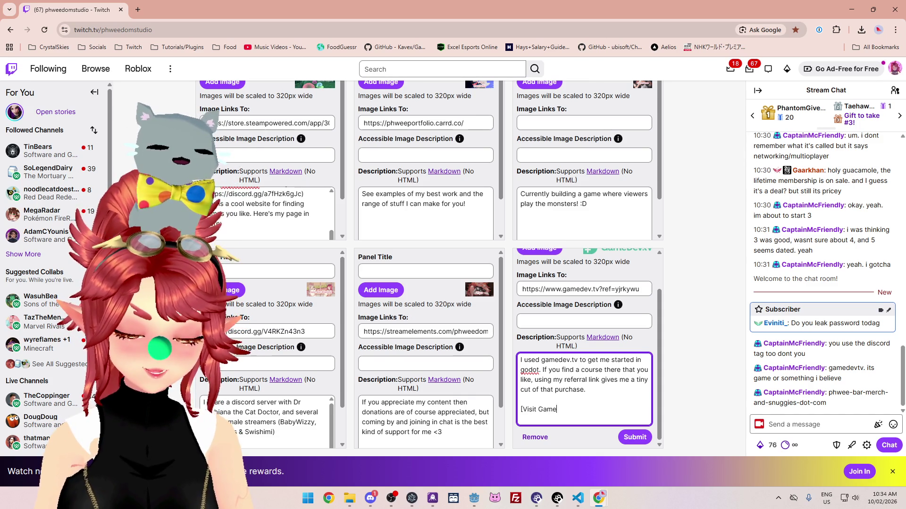
{"action": "type", "text": " via"}
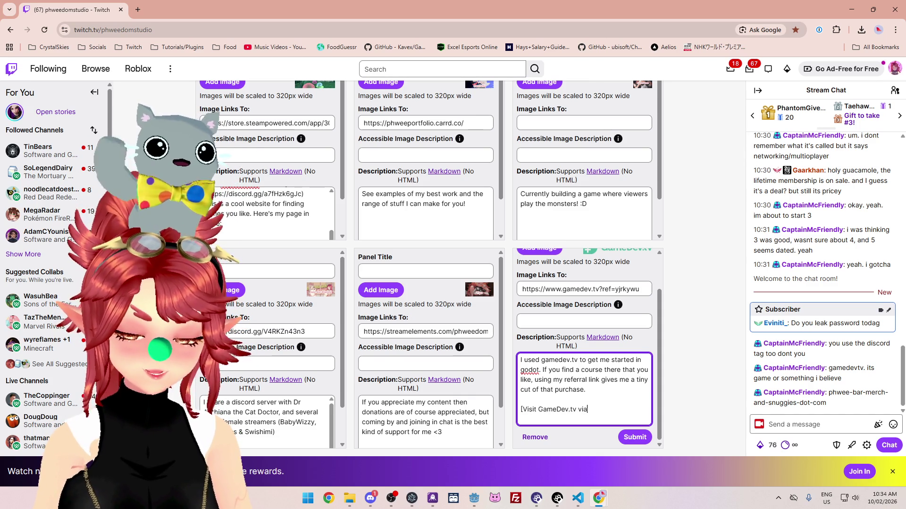
{"action": "type", "text": " Phwee's re"}
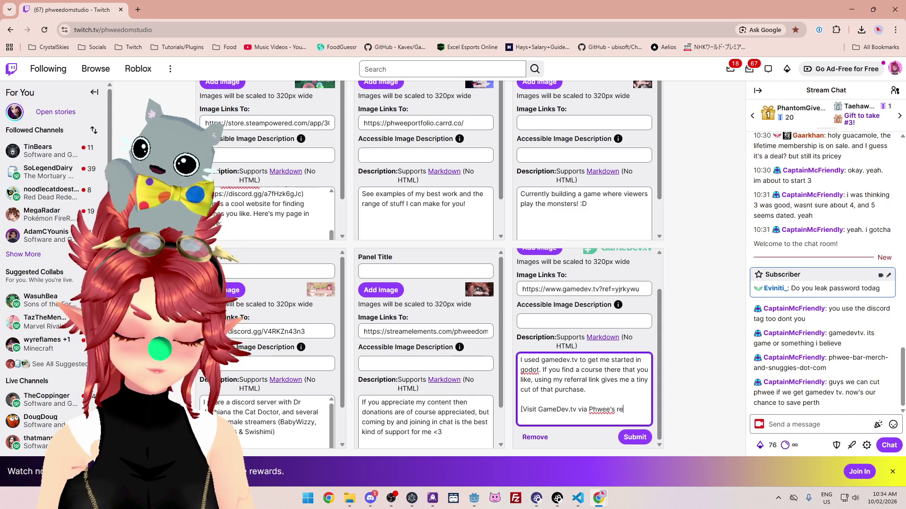
{"action": "type", "text": "ferral link"}
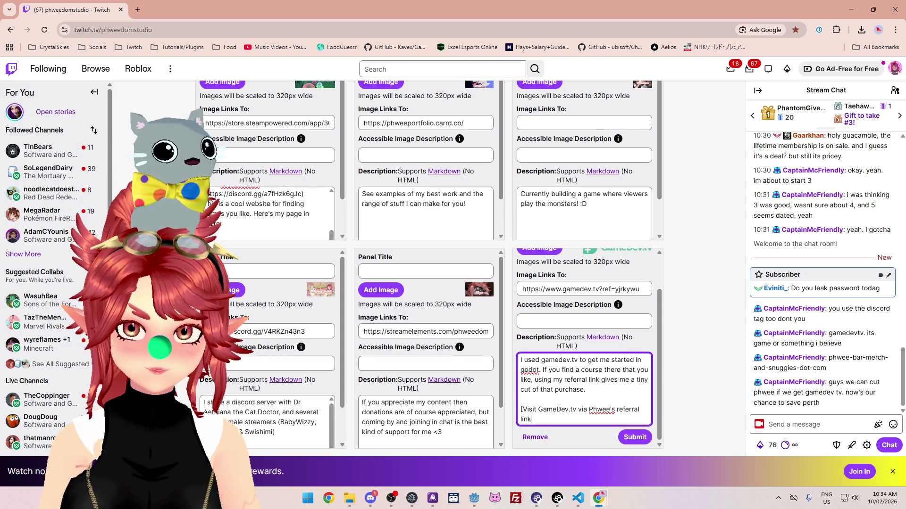
{"action": "type", "text": "] ("}
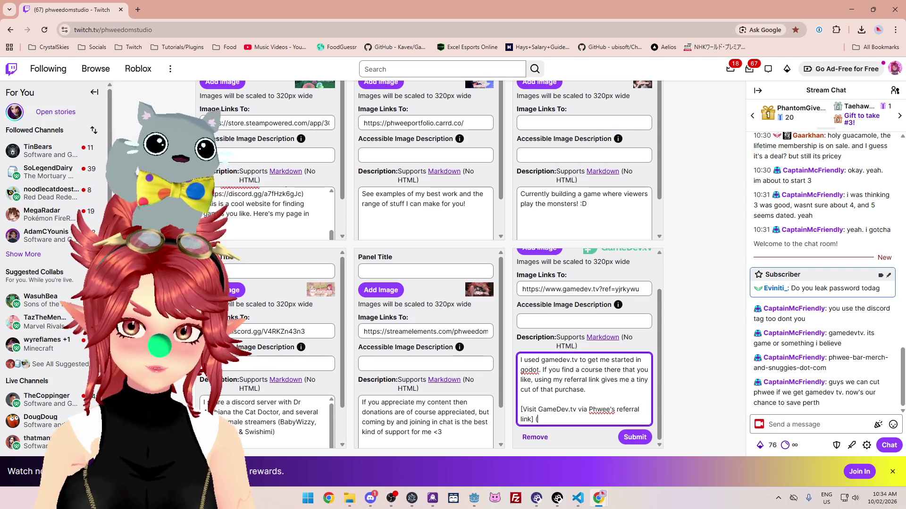
{"action": "type", "text": "https://www.gamedev.tv?ref=yjrkywu"}
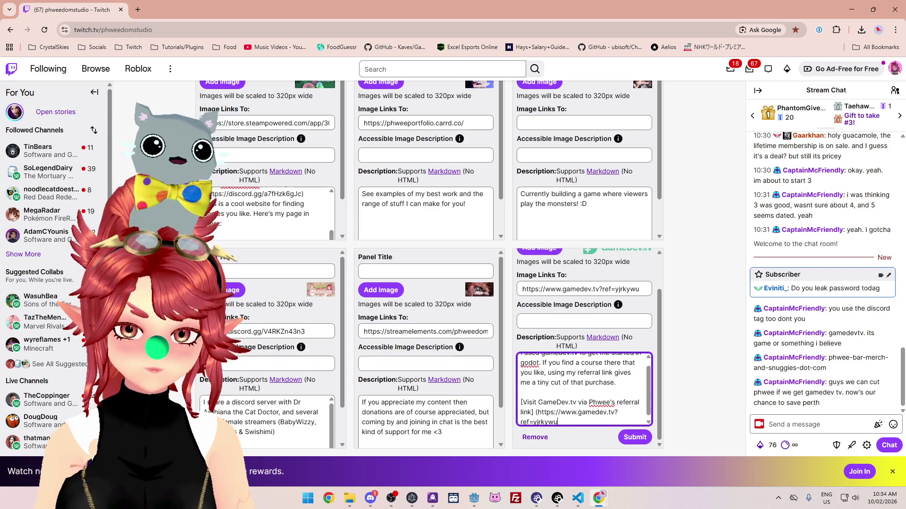
{"action": "left_click", "coordinate": [635, 437]}
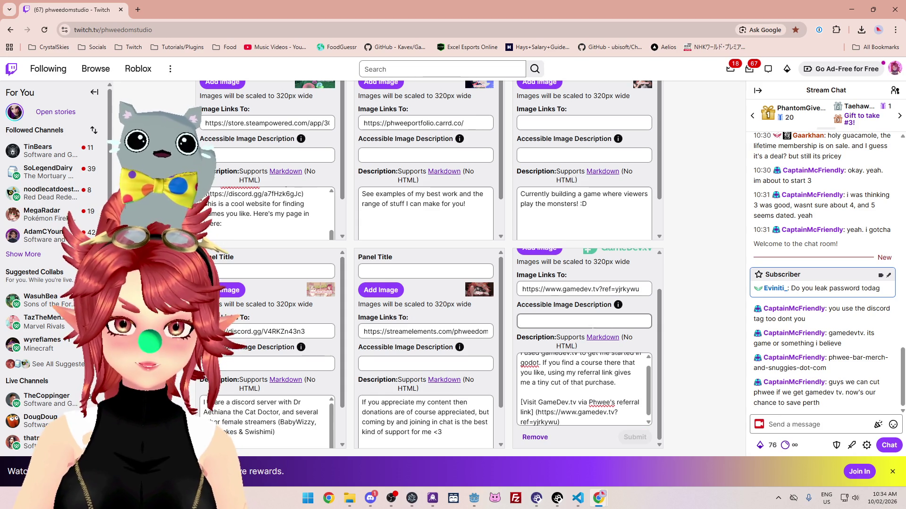
{"action": "scroll", "coordinate": [363, 264], "scroll_direction": "up", "scroll_amount": 2}
{"action": "left_click", "coordinate": [292, 241]}
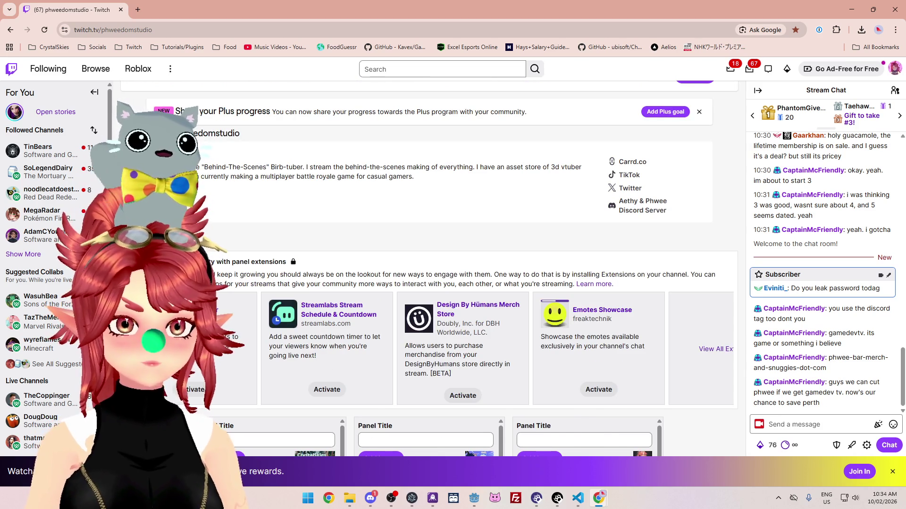
{"action": "scroll", "coordinate": [292, 243], "scroll_direction": "down", "scroll_amount": 2}
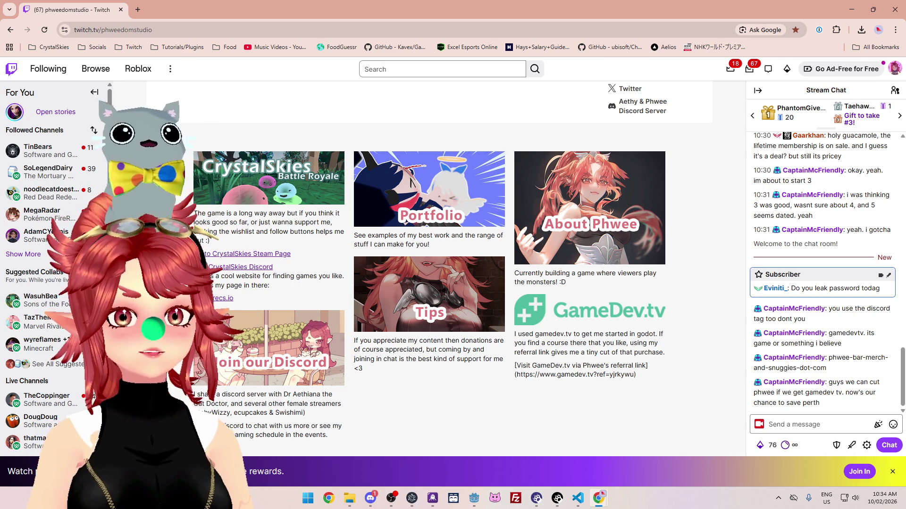
{"action": "key", "text": "alt+Tab"}
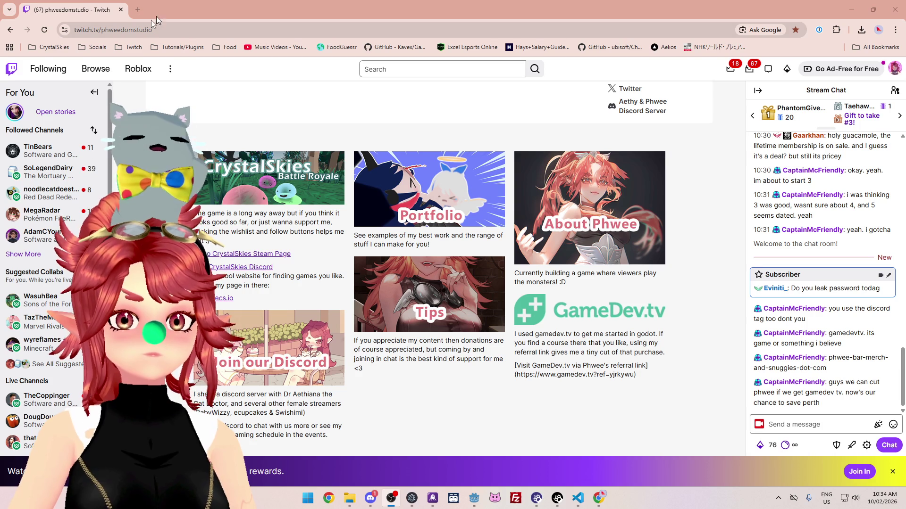
{"action": "key", "text": "alt+Tab"}
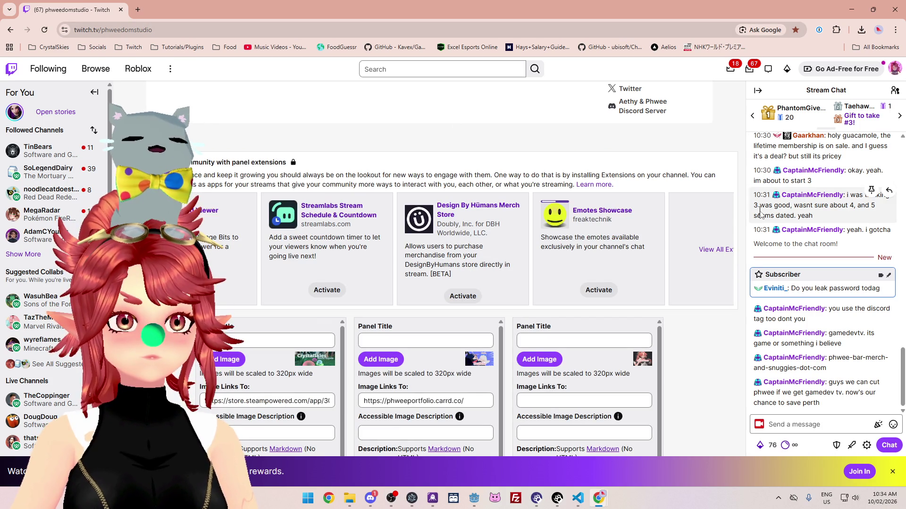
{"action": "scroll", "coordinate": [553, 281], "scroll_direction": "down", "scroll_amount": 1}
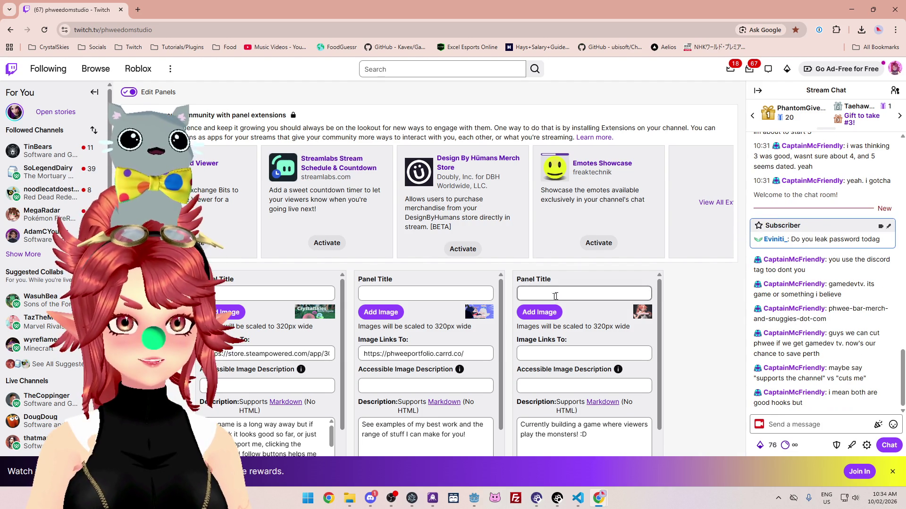
Step: Delete the space between 'link]' and '(https' so the GameDev.tv markdown referral link is well-formed
{"action": "scroll", "coordinate": [585, 330], "scroll_direction": "down", "scroll_amount": 2}
{"action": "scroll", "coordinate": [689, 349], "scroll_direction": "down", "scroll_amount": 1}
{"action": "scroll", "coordinate": [689, 349], "scroll_direction": "down", "scroll_amount": 8}
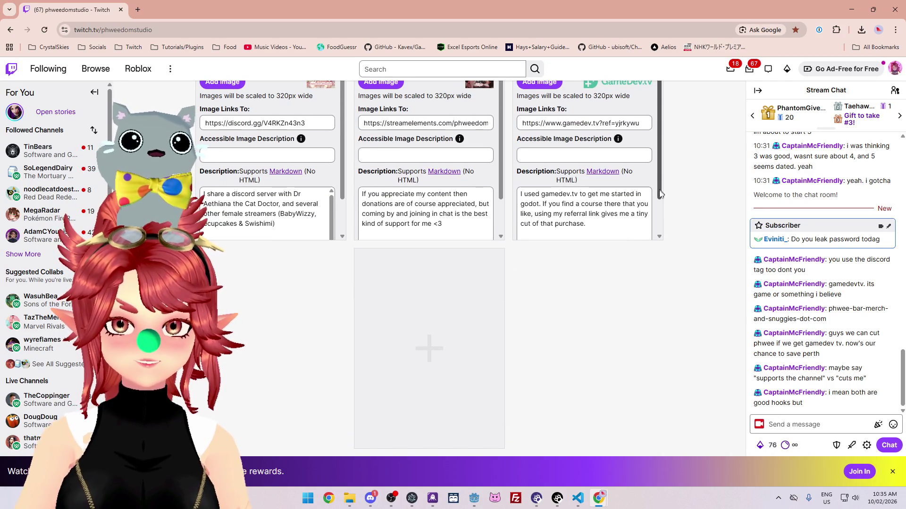
{"action": "left_click_drag", "start_coordinate": [660, 198], "coordinate": [662, 229]}
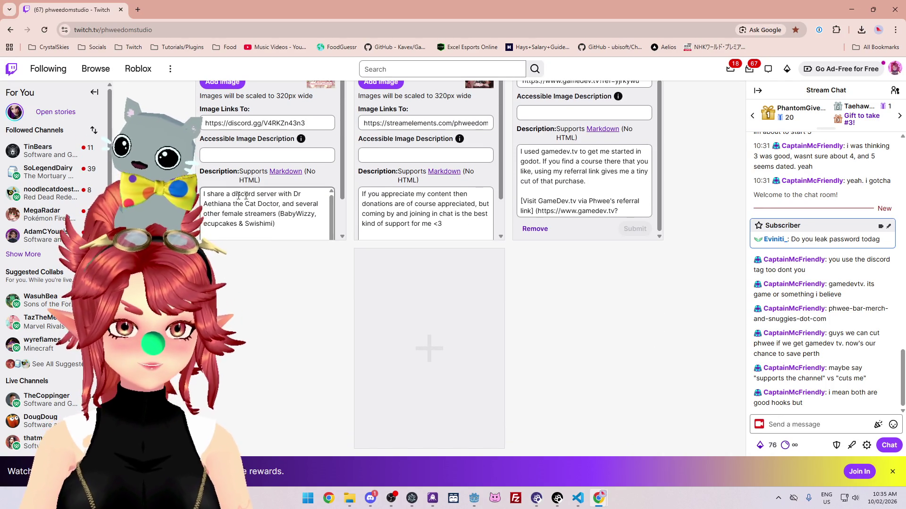
{"action": "scroll", "coordinate": [292, 203], "scroll_direction": "up", "scroll_amount": 3}
{"action": "left_click_drag", "start_coordinate": [331, 138], "coordinate": [329, 153]}
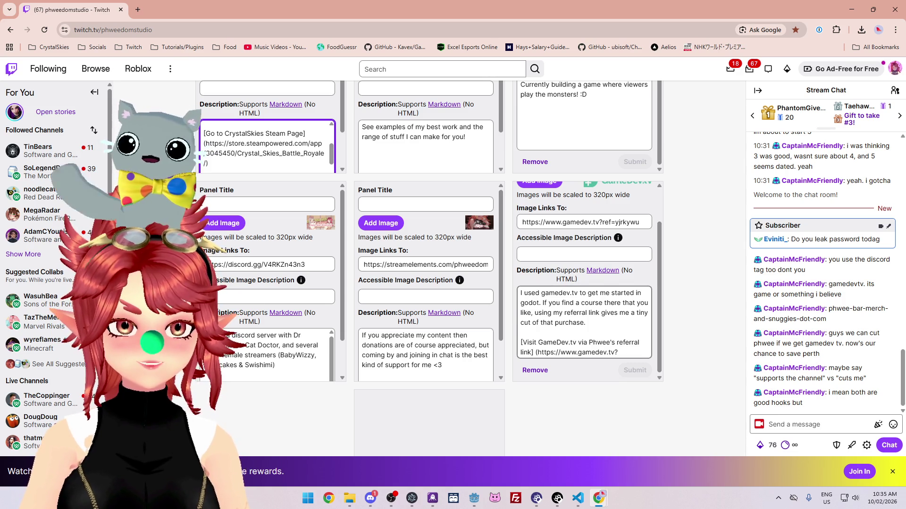
{"action": "left_click", "coordinate": [535, 353]}
{"action": "type", "text": "("}
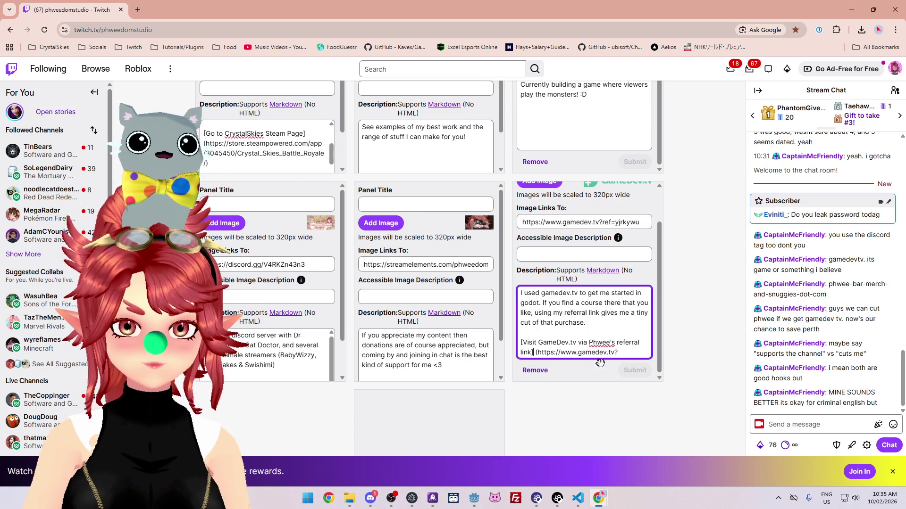
{"action": "key", "text": "BackSpace"}
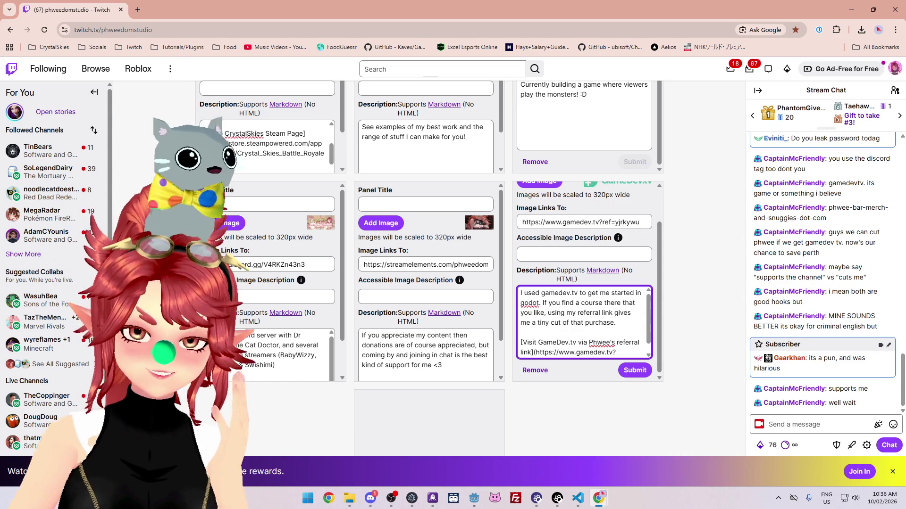
{"action": "left_click_drag", "start_coordinate": [648, 322], "coordinate": [650, 333]}
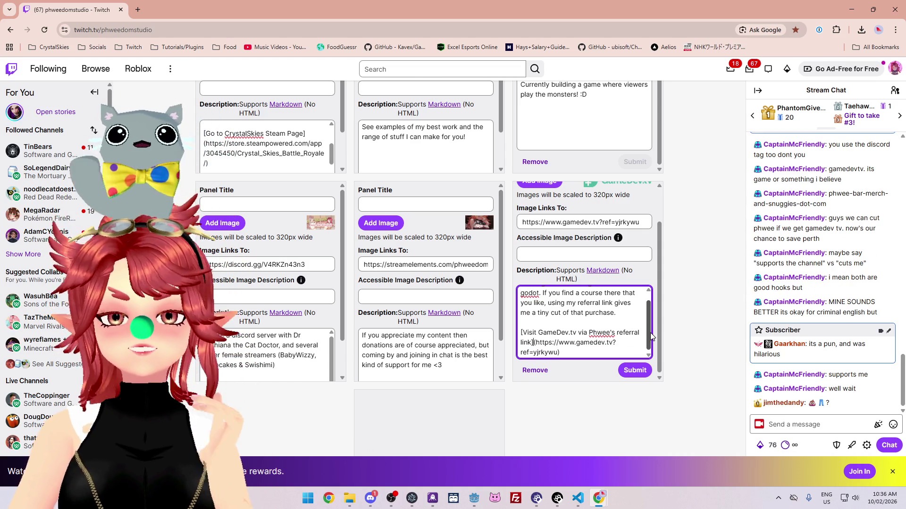
Step: Replace 'tiny cut of that purchase' with 'lil bit of money so that maybe i can buy 1/15th of a coffee tomorrow' and submit
{"action": "left_click_drag", "start_coordinate": [650, 332], "coordinate": [646, 313]}
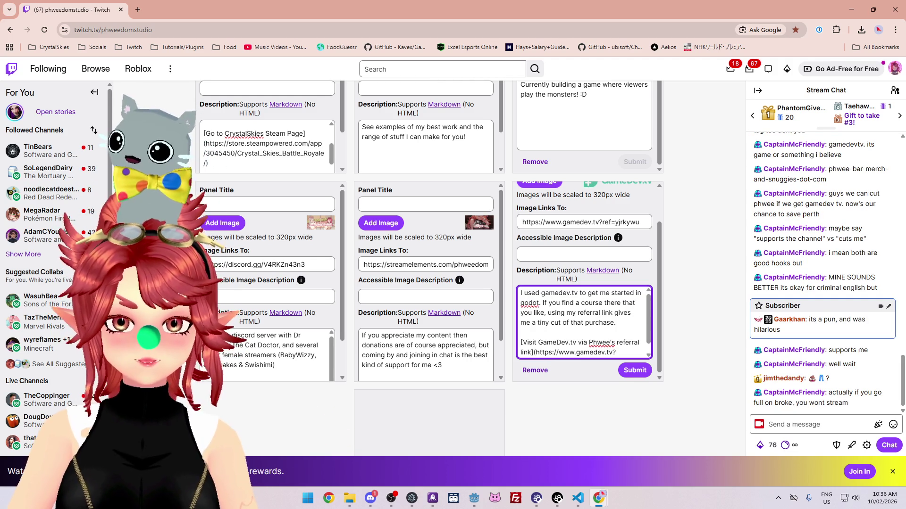
{"action": "left_click_drag", "start_coordinate": [536, 322], "coordinate": [614, 323]}
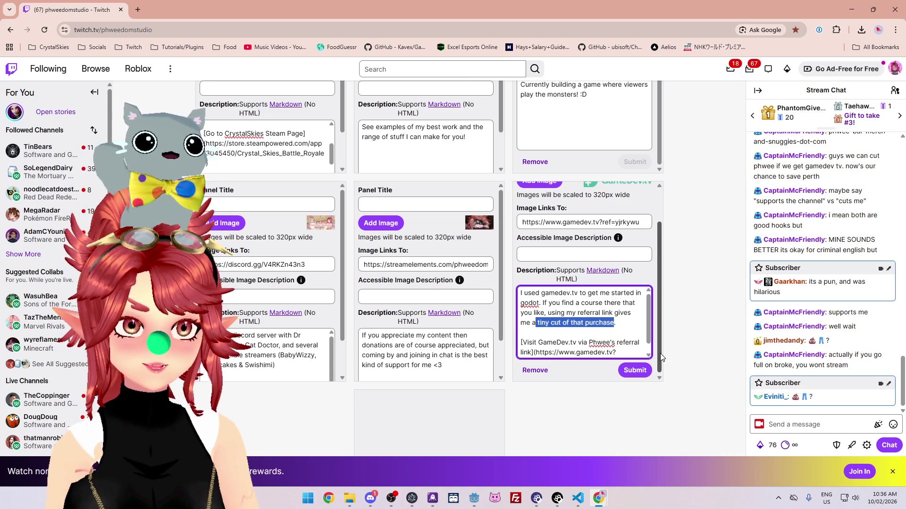
{"action": "key", "text": "BackSpace"}
{"action": "type", "text": "li"}
{"action": "type", "text": "l bit p."}
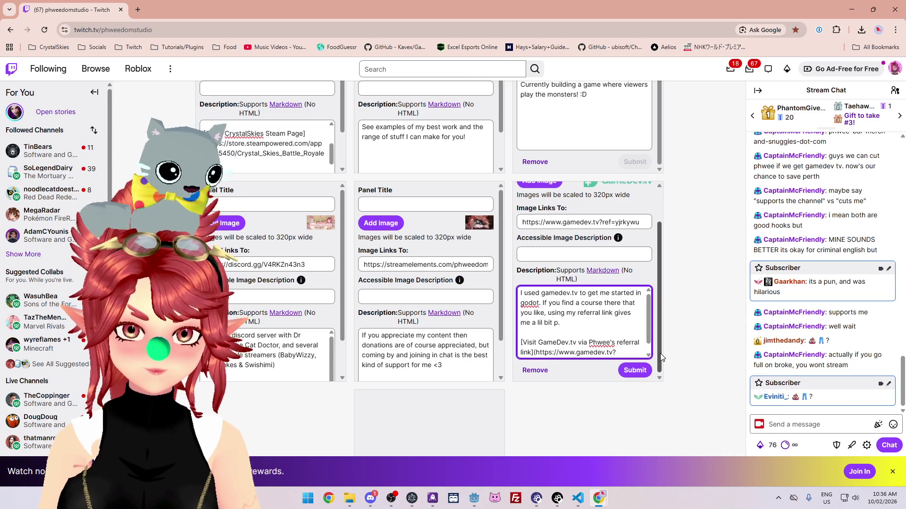
{"action": "key", "text": "BackSpace"}
{"action": "type", "text": "of money so that maybe i can buy "}
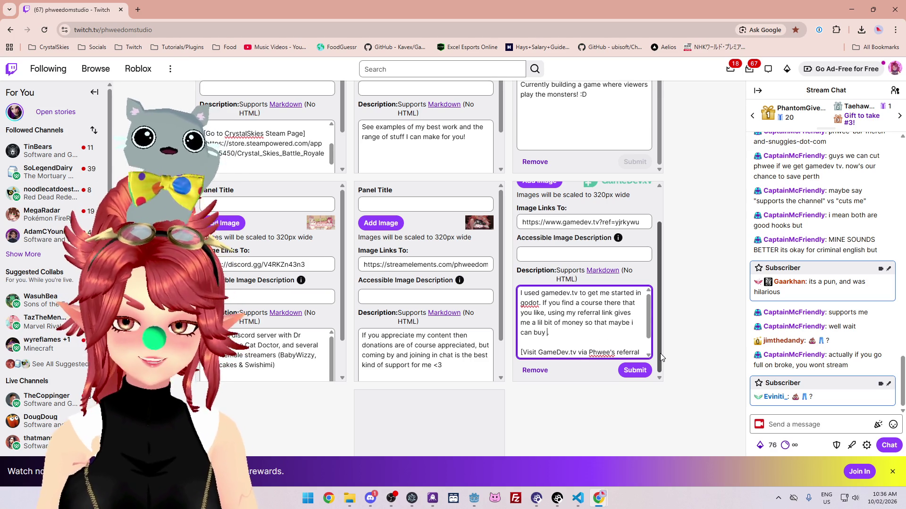
{"action": "type", "text": "1/1"}
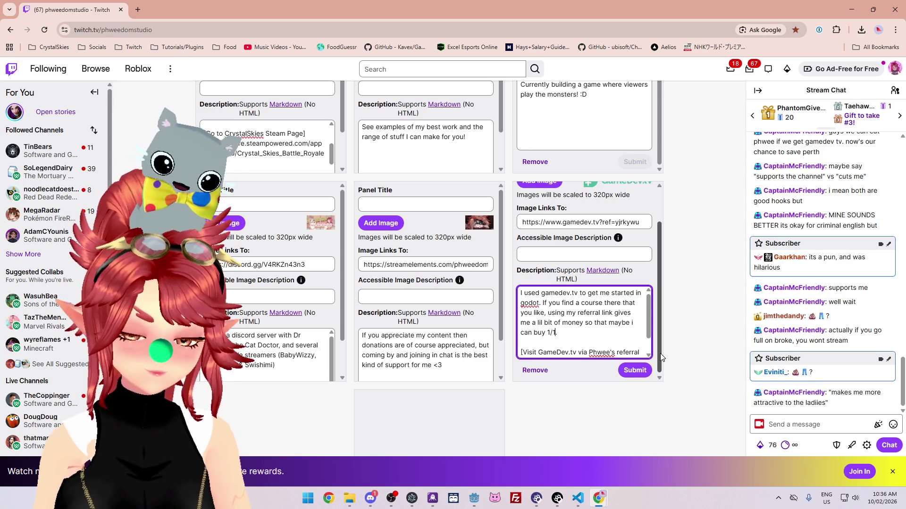
{"action": "type", "text": "5th of a coffee tomorrow."}
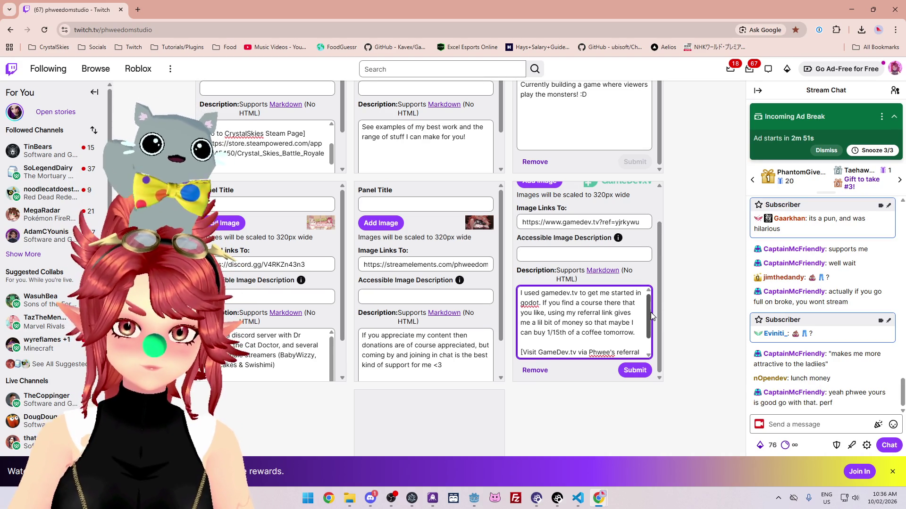
{"action": "left_click_drag", "start_coordinate": [650, 312], "coordinate": [647, 332]}
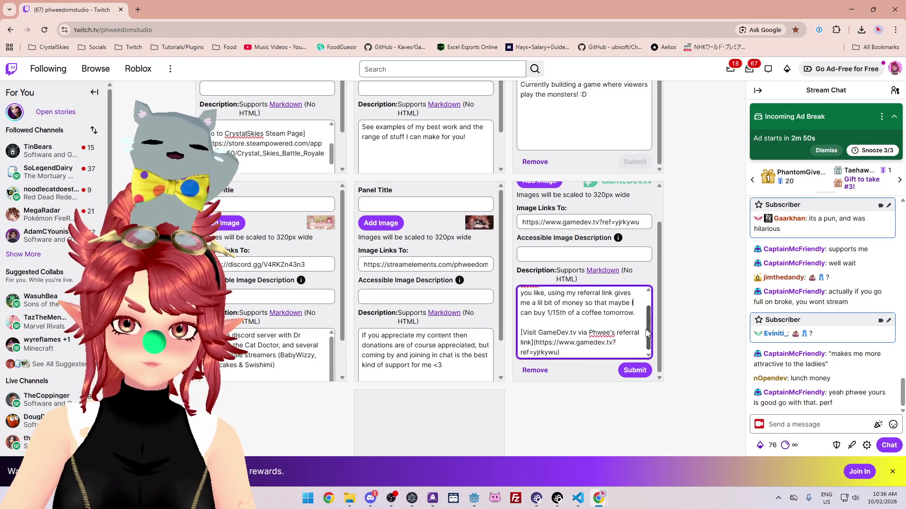
{"action": "left_click", "coordinate": [635, 372]}
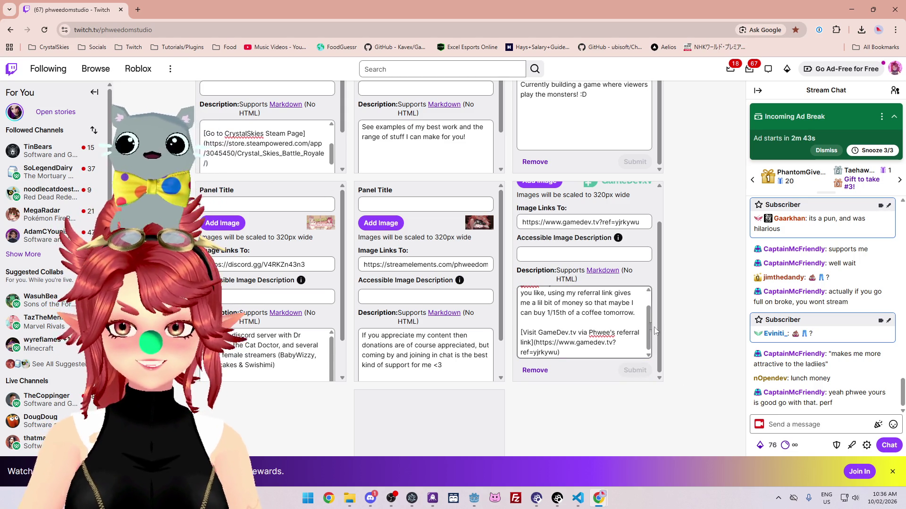
Step: Reload the channel page with F5 and scroll down to the published GameDev.tv panel
{"action": "scroll", "coordinate": [349, 283], "scroll_direction": "up", "scroll_amount": 5}
{"action": "key", "text": "F5"}
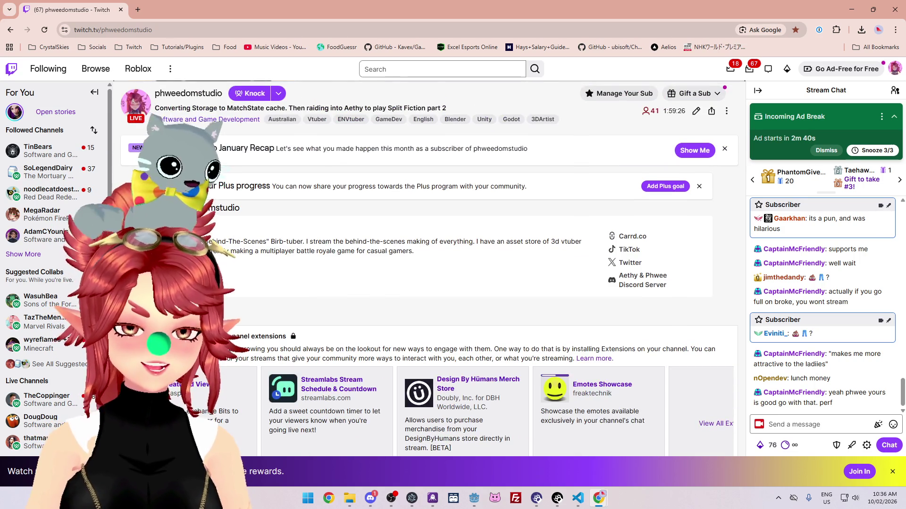
{"action": "scroll", "coordinate": [631, 432], "scroll_direction": "down", "scroll_amount": 4}
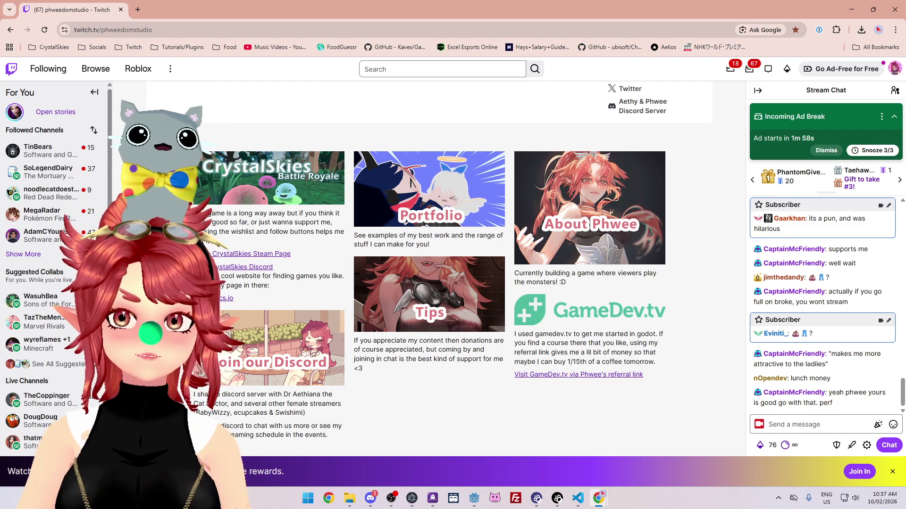
Step: Open the VGen profile from the Socials bookmarks in a new tab, go to the Artist dashboard, and show the account menu
{"action": "left_click", "coordinate": [138, 9]}
{"action": "left_click", "coordinate": [94, 47]}
{"action": "left_click", "coordinate": [114, 139]}
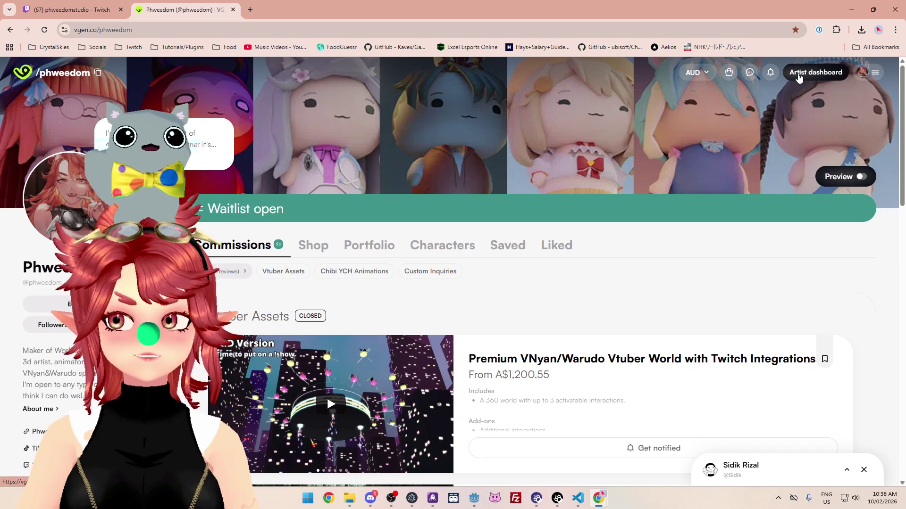
{"action": "left_click", "coordinate": [798, 76]}
{"action": "left_click", "coordinate": [882, 75]}
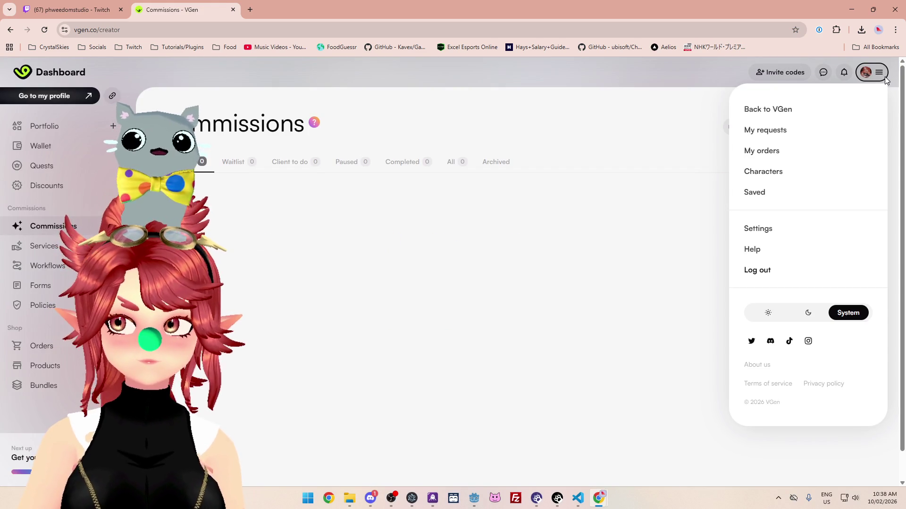
Step: Open the Feb 5 Rough Draft Comic Bundle request from My requests
{"action": "left_click", "coordinate": [758, 130]}
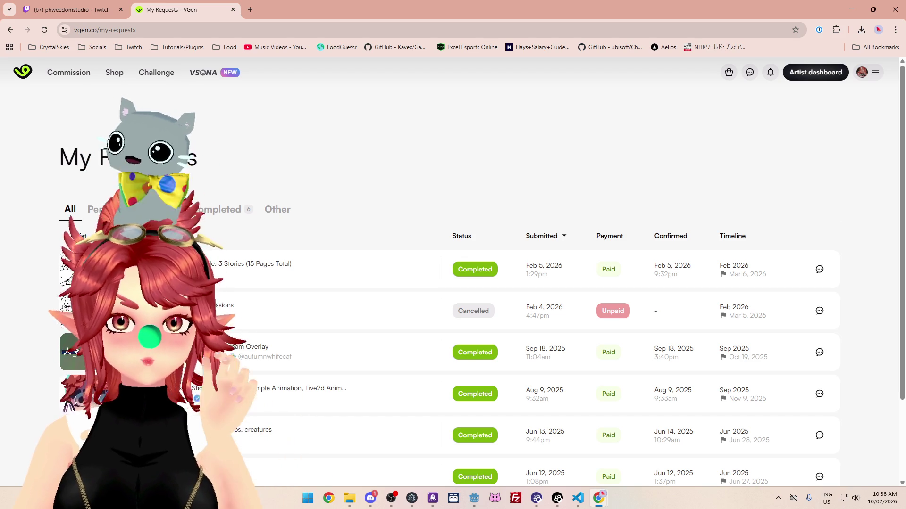
{"action": "left_click", "coordinate": [228, 276]}
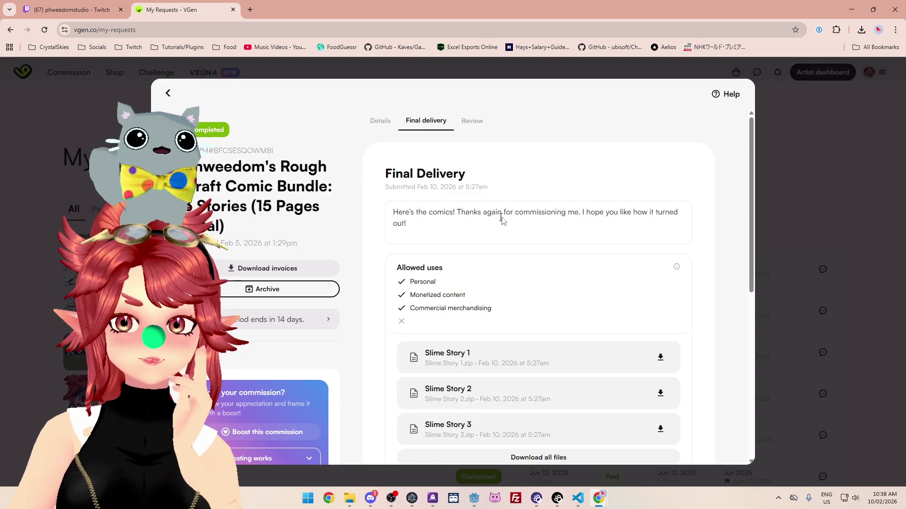
{"action": "scroll", "coordinate": [507, 225], "scroll_direction": "down", "scroll_amount": 3}
Step: Download the Slime Story 1, 2 and 3 files from the final delivery
{"action": "left_click", "coordinate": [444, 216]}
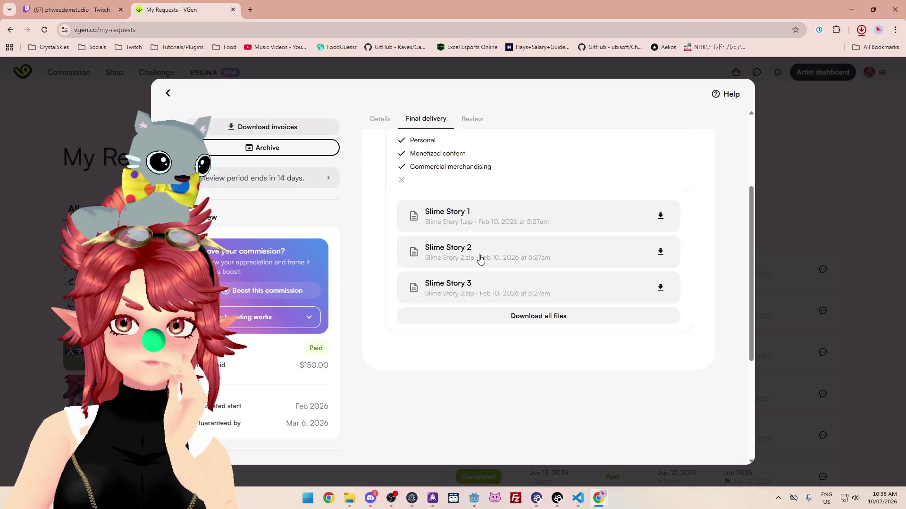
{"action": "left_click", "coordinate": [479, 255]}
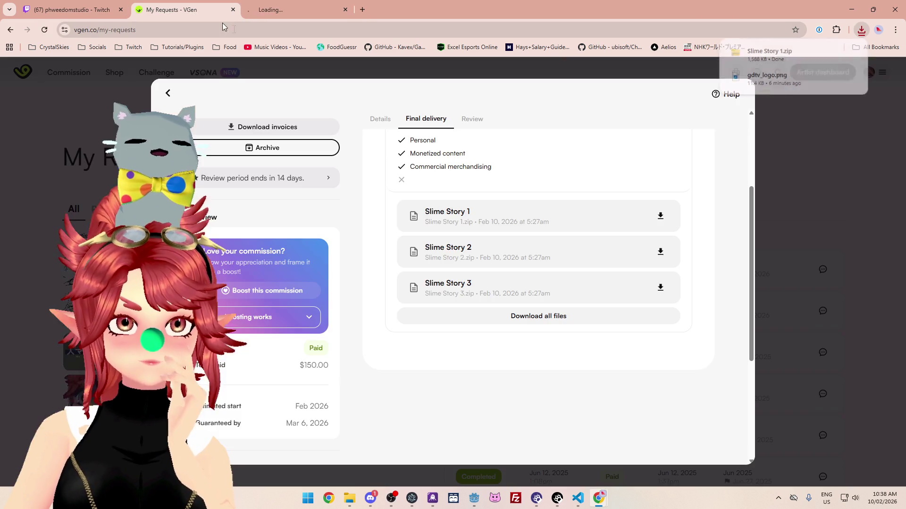
{"action": "left_click", "coordinate": [474, 292]}
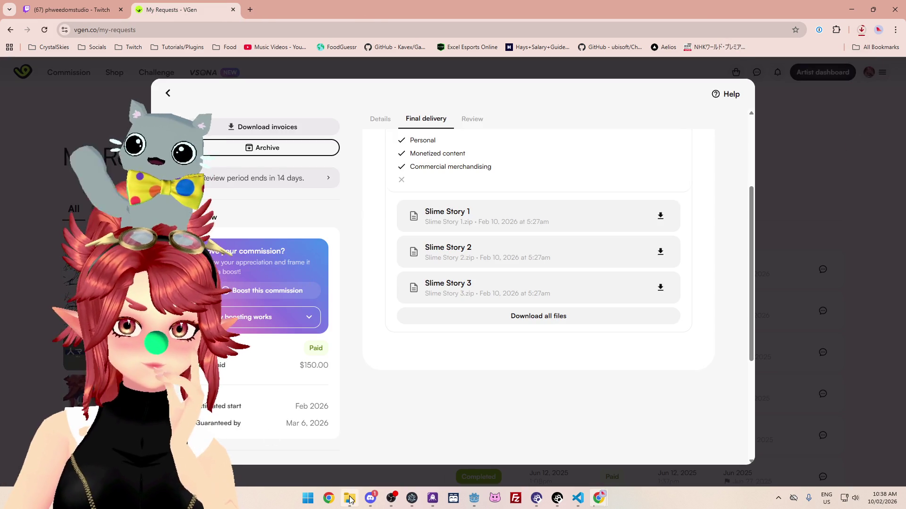
{"action": "left_click", "coordinate": [349, 498]}
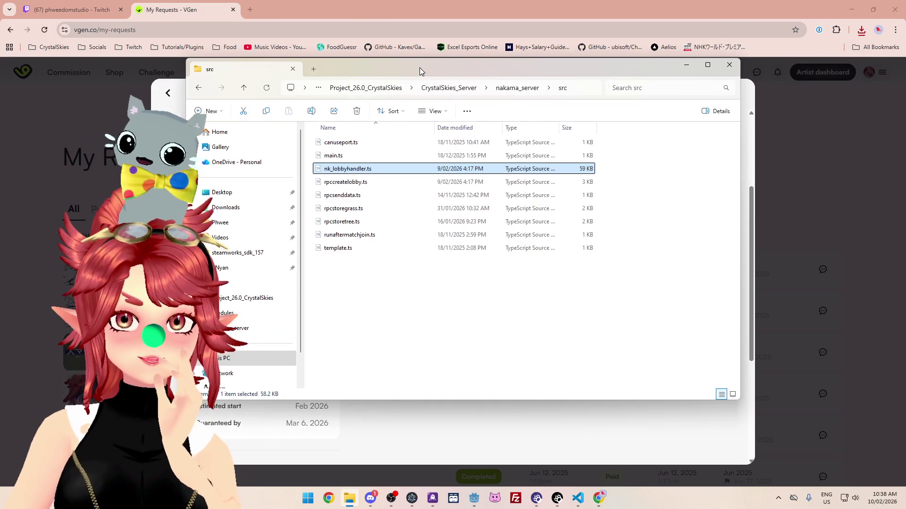
{"action": "left_click", "coordinate": [687, 65]}
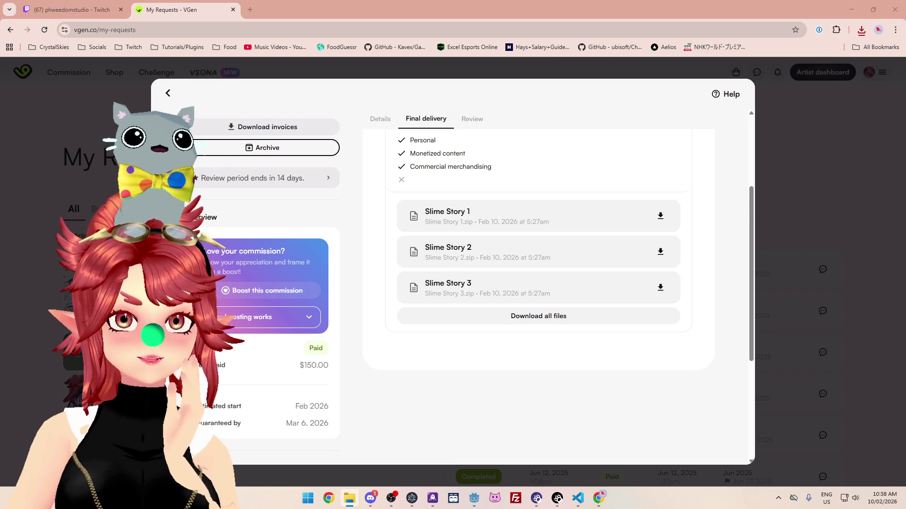
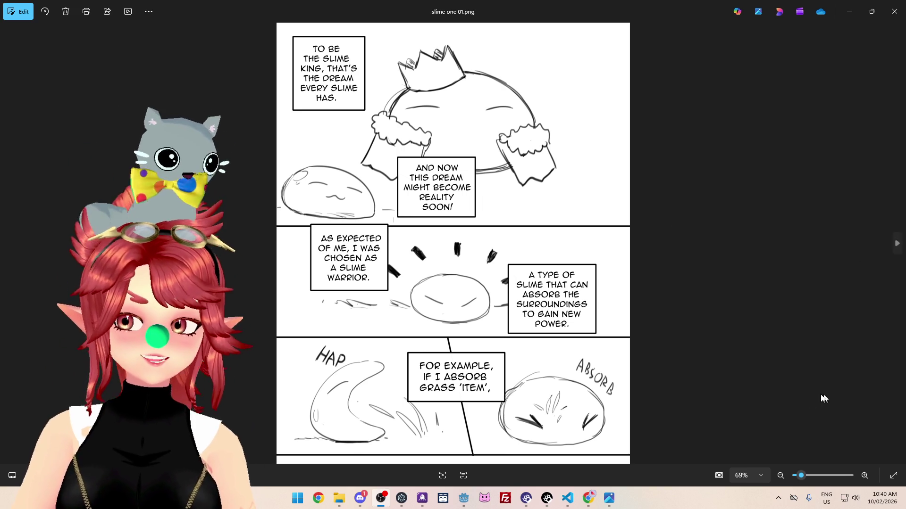
Step: Page forward twice through the slime one comic, to the third and fourth pages
{"action": "mouse_move", "coordinate": [890, 250]}
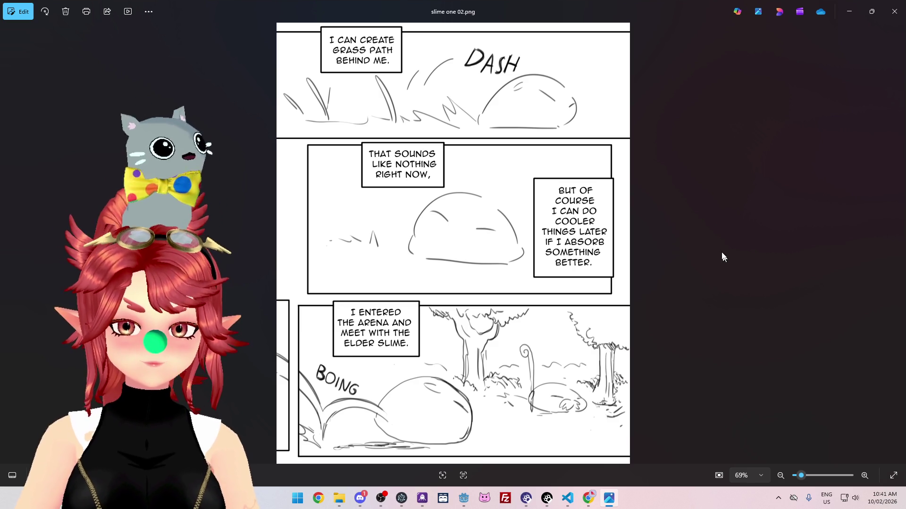
{"action": "left_click", "coordinate": [896, 244]}
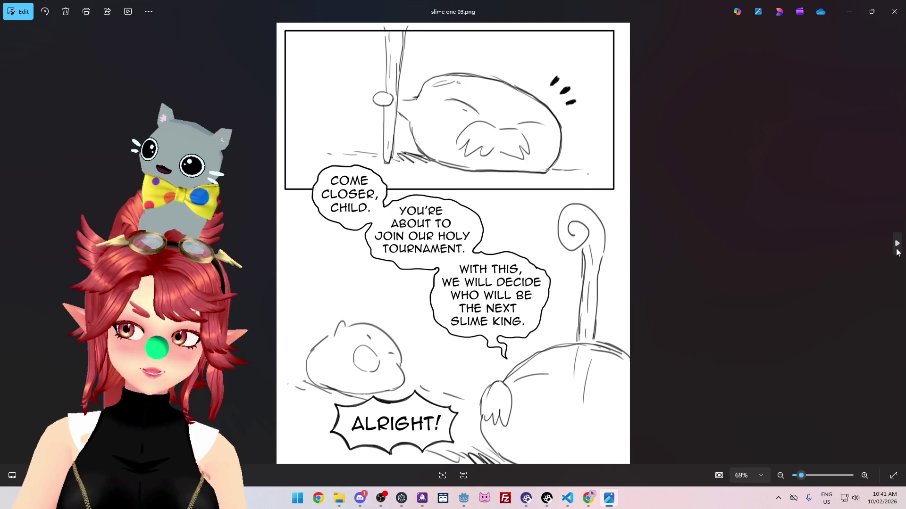
{"action": "left_click", "coordinate": [897, 244]}
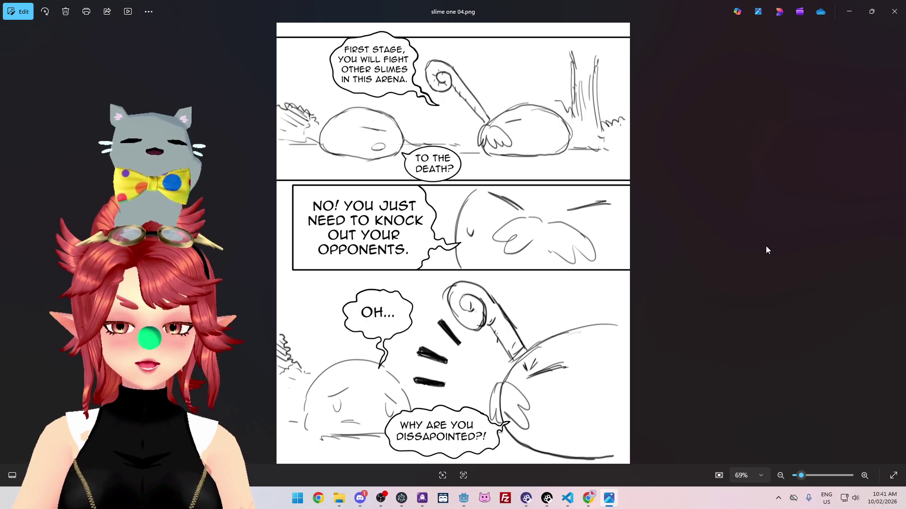
{"action": "left_click", "coordinate": [896, 246]}
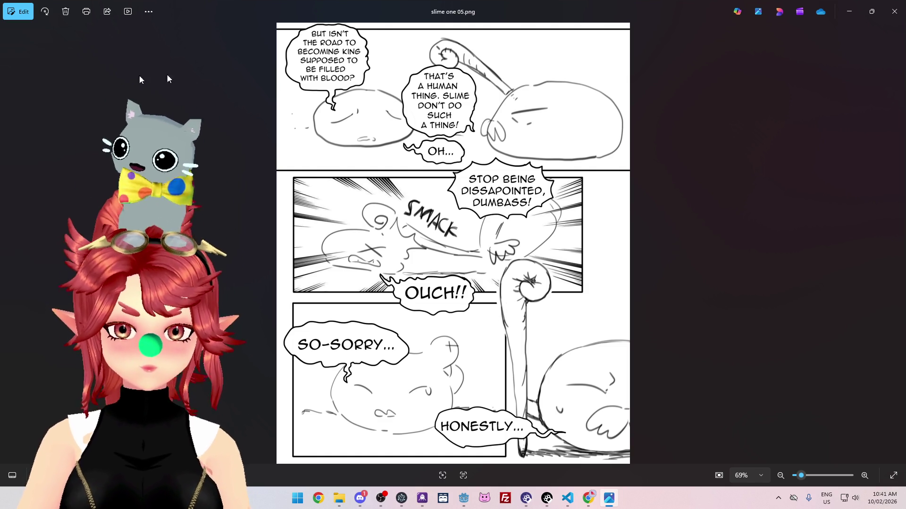
{"action": "left_click", "coordinate": [9, 246]}
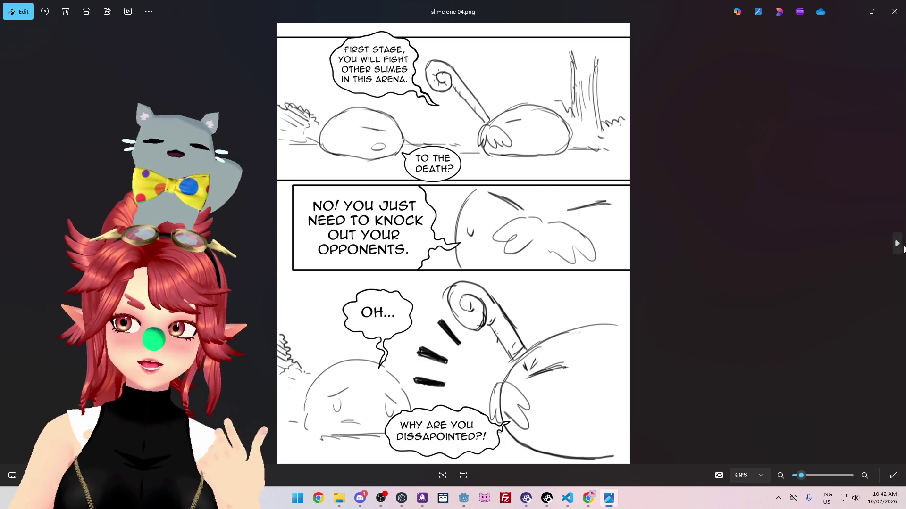
Step: Flip between pages four and five, settle on slime one 03.png, then close the viewer
{"action": "left_click", "coordinate": [899, 250]}
{"action": "left_click", "coordinate": [8, 251]}
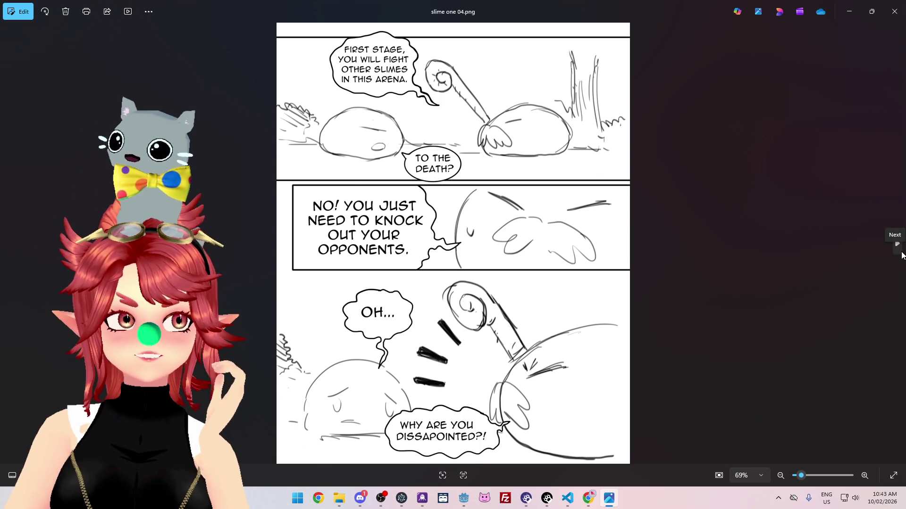
{"action": "left_click", "coordinate": [901, 255]}
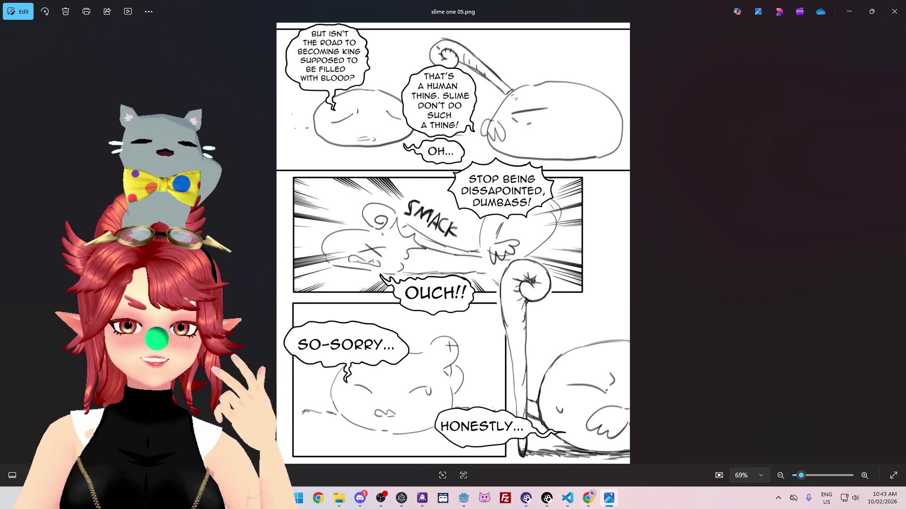
{"action": "key", "text": "Left"}
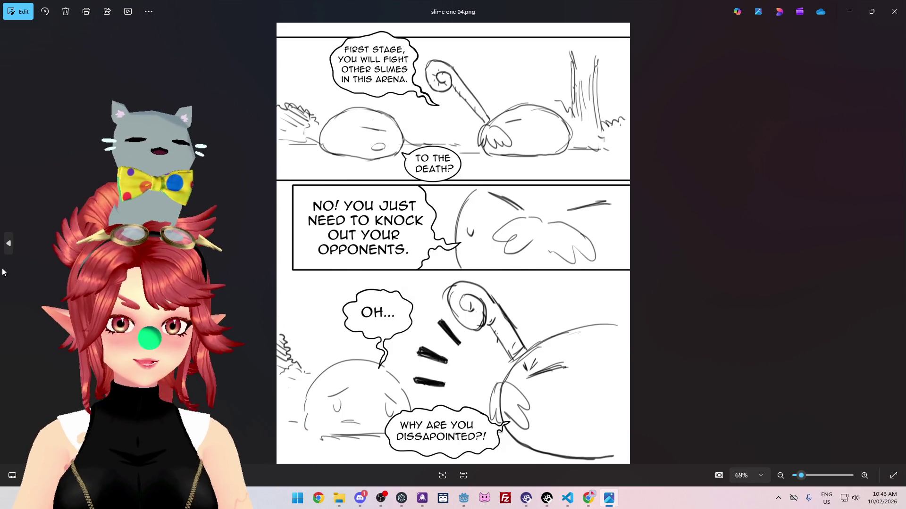
{"action": "left_click", "coordinate": [8, 247]}
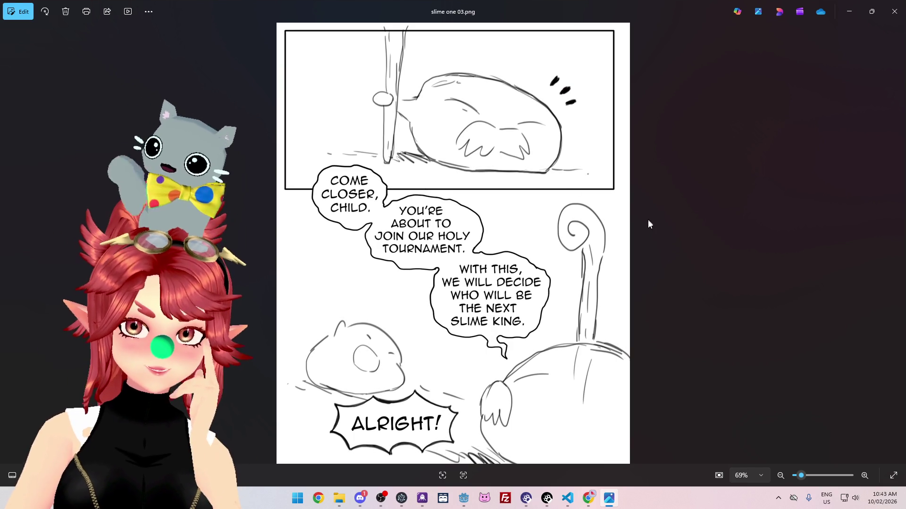
{"action": "left_click", "coordinate": [894, 12]}
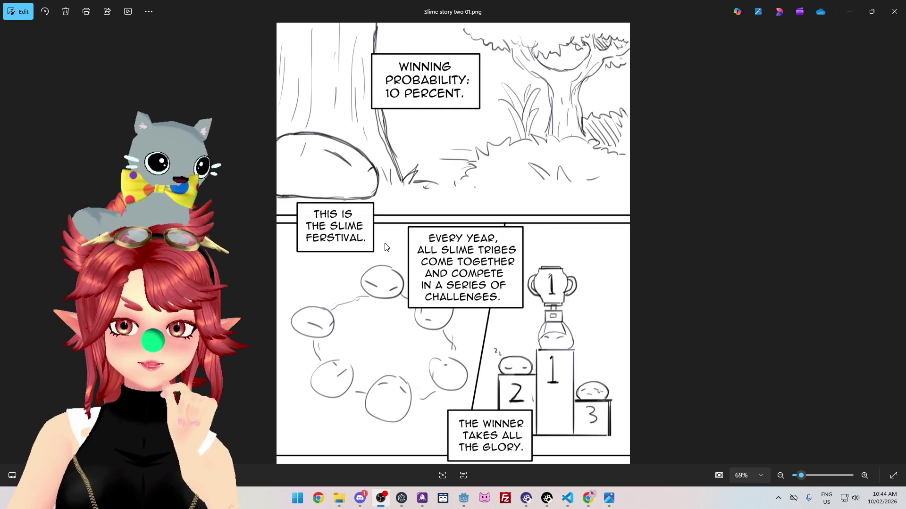
Step: Advance from the second story's first page to Slime story two 02.png
{"action": "left_click", "coordinate": [898, 243]}
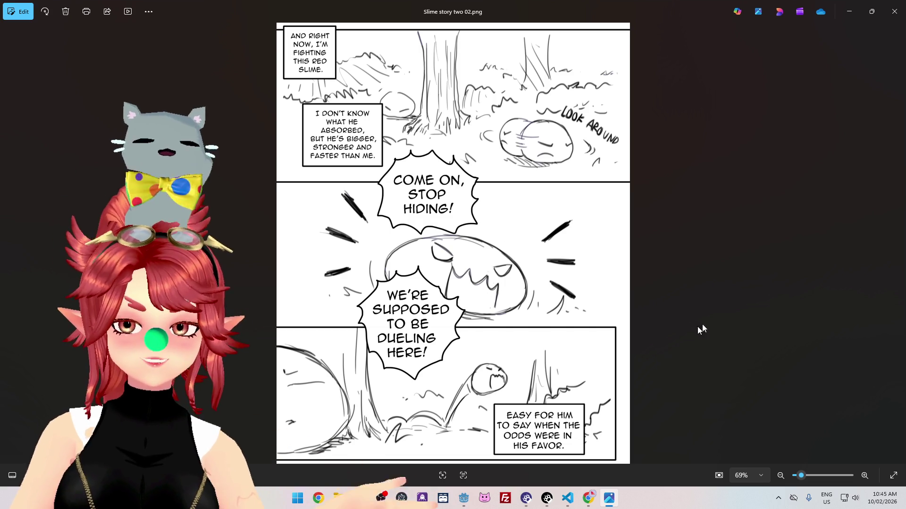
Step: Advance through Slime story two pages 03 and 04
{"action": "left_click", "coordinate": [896, 249]}
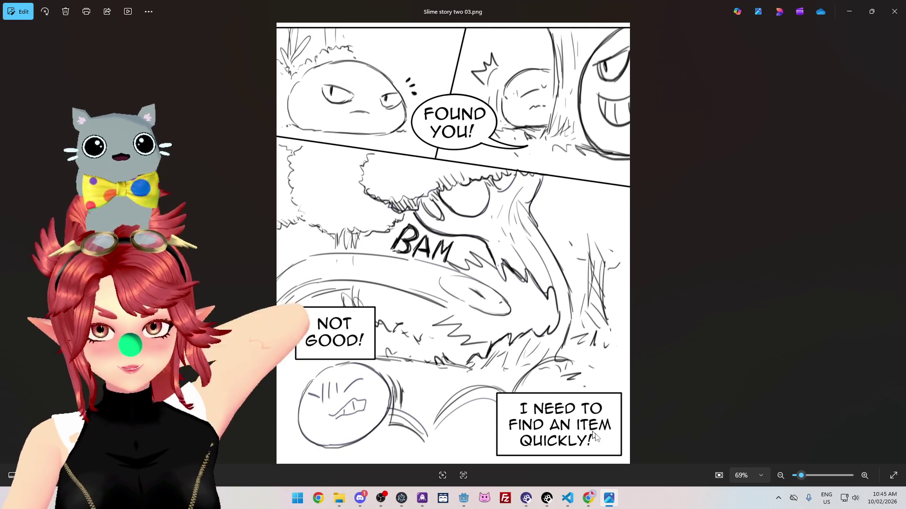
{"action": "left_click", "coordinate": [898, 244]}
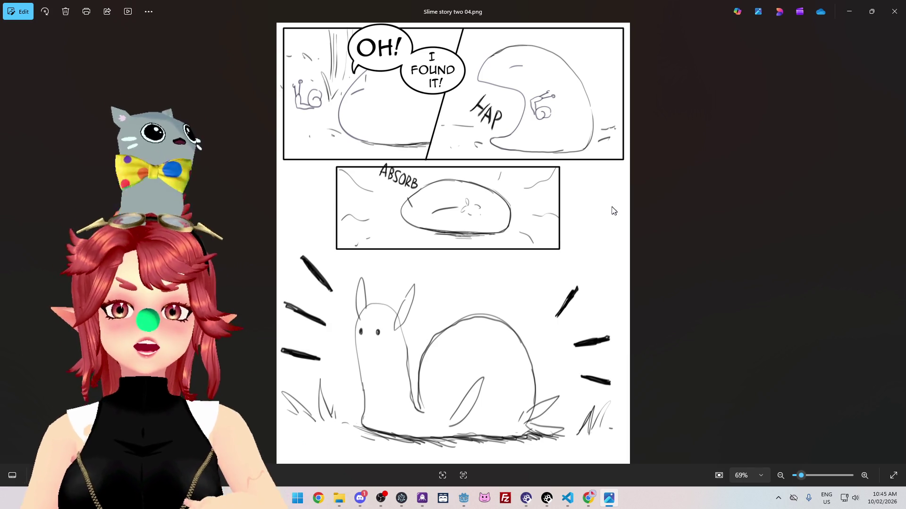
Step: Flip back and forth between Slime story two pages 04 and 05, ending on 05
{"action": "mouse_move", "coordinate": [889, 260]}
{"action": "left_click", "coordinate": [896, 244]}
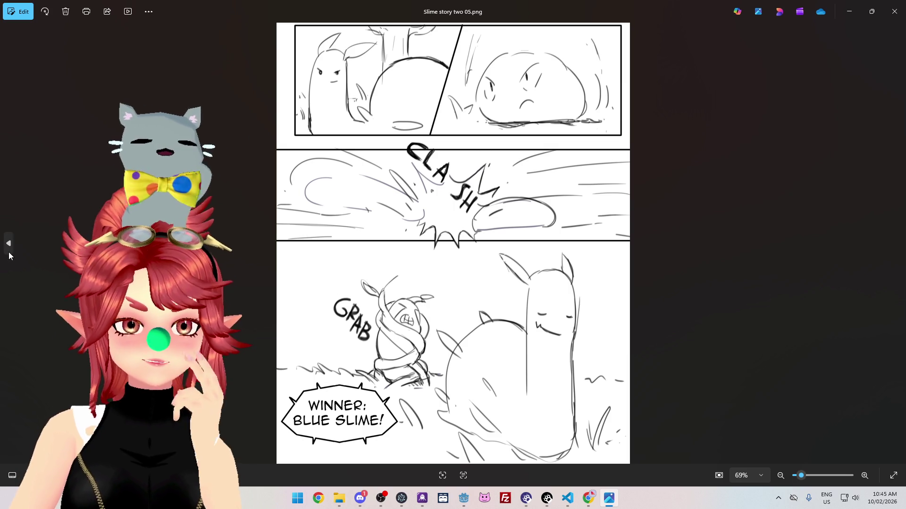
{"action": "left_click", "coordinate": [9, 253]}
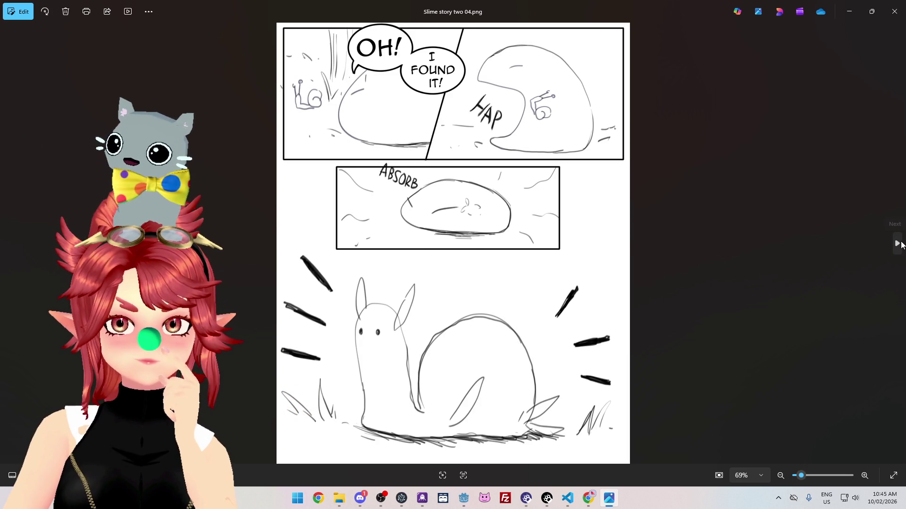
{"action": "left_click", "coordinate": [901, 245]}
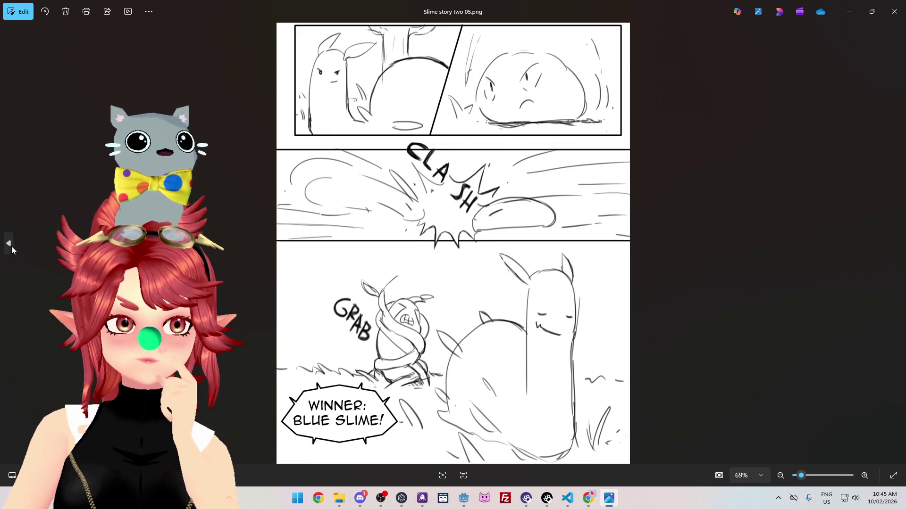
{"action": "left_click", "coordinate": [11, 246]}
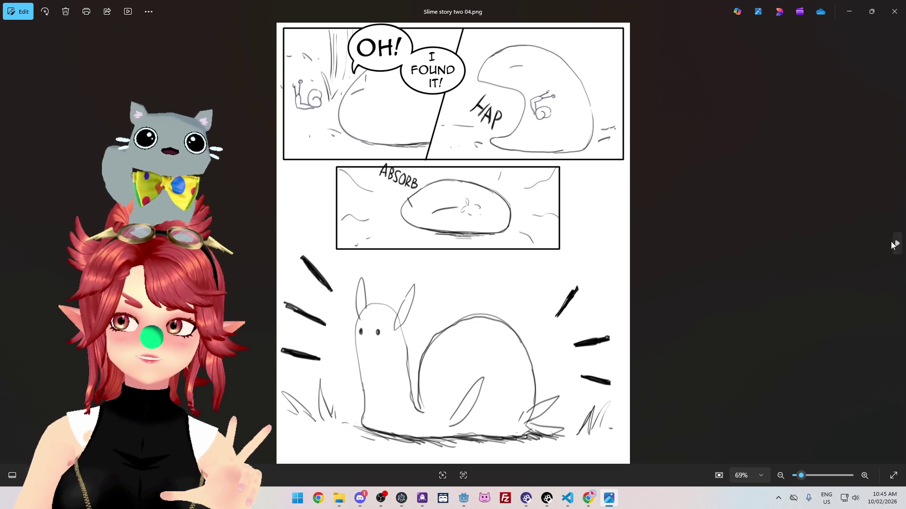
{"action": "left_click", "coordinate": [896, 246]}
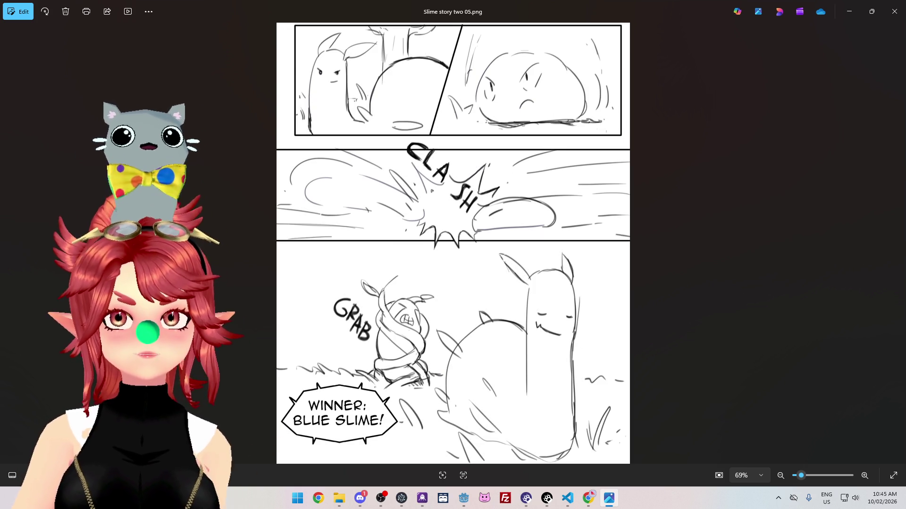
{"action": "mouse_move", "coordinate": [19, 250]}
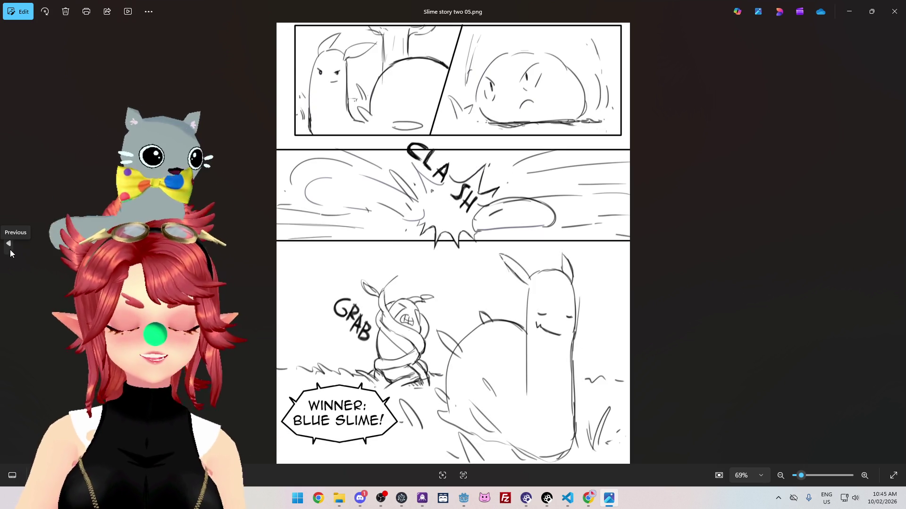
{"action": "left_click", "coordinate": [10, 250]}
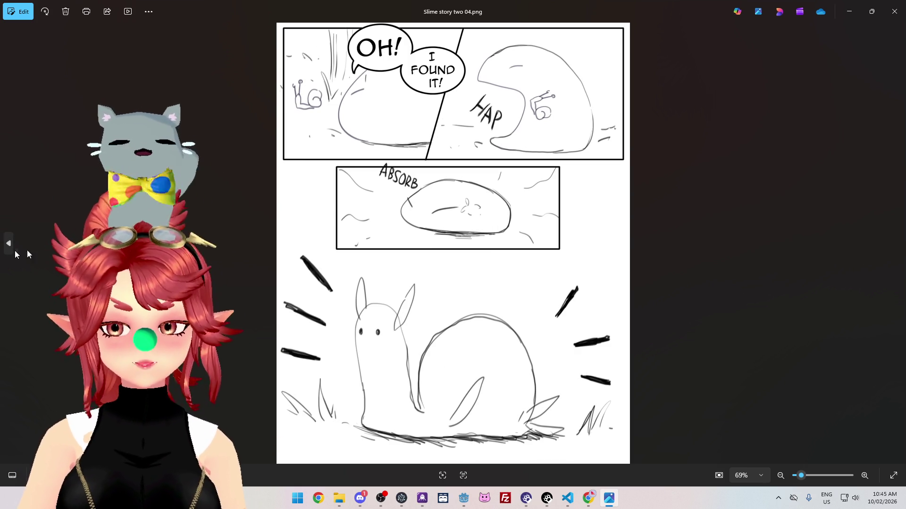
{"action": "left_click", "coordinate": [896, 245]}
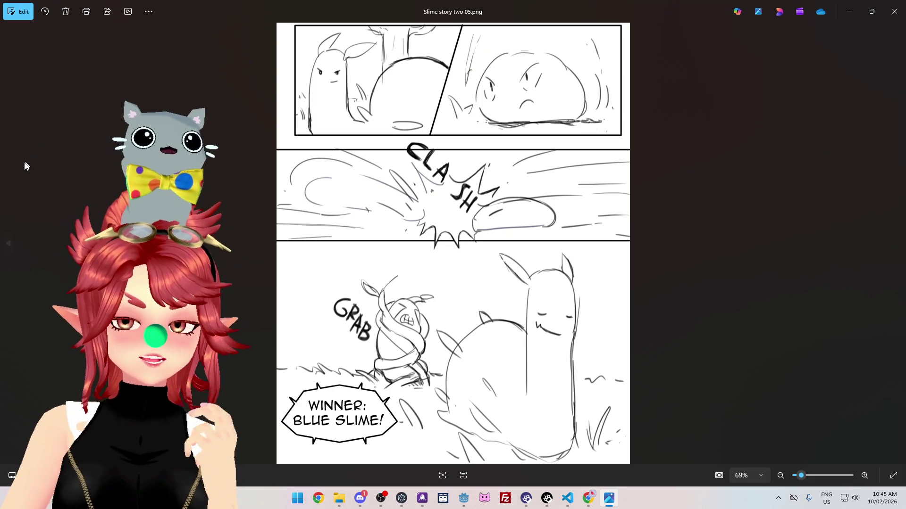
{"action": "mouse_move", "coordinate": [12, 175]}
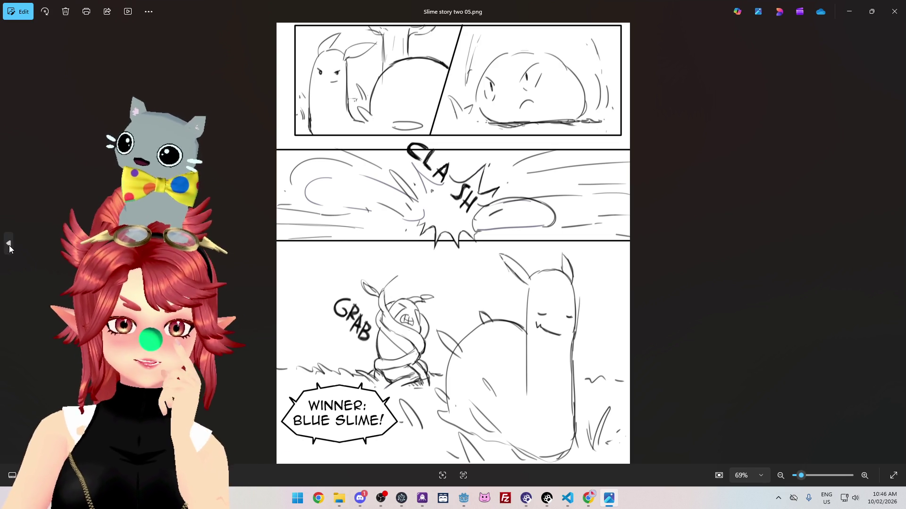
Step: Return to Slime story two 04.png, the page where the snail is absorbed
{"action": "left_click", "coordinate": [10, 245]}
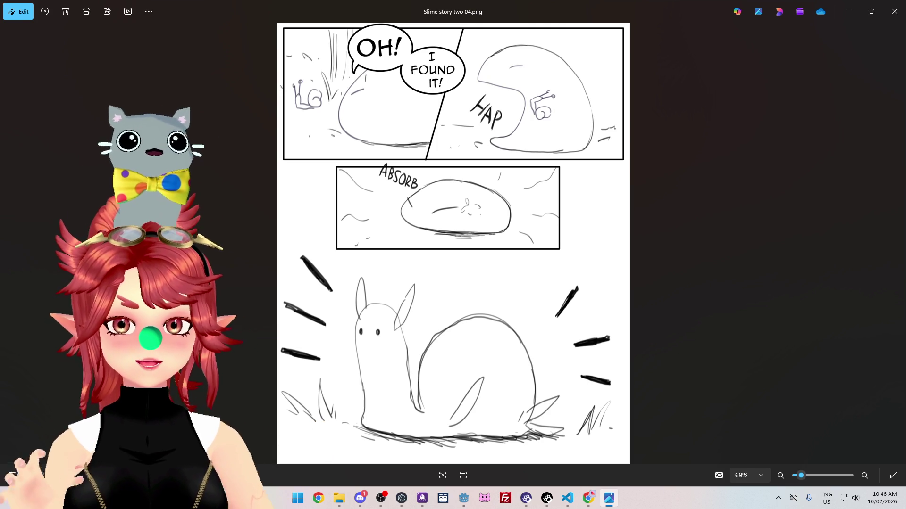
Step: Step back to Slime story two 03.png, then close Photos to reveal the VGen delivery page
{"action": "left_click", "coordinate": [9, 243]}
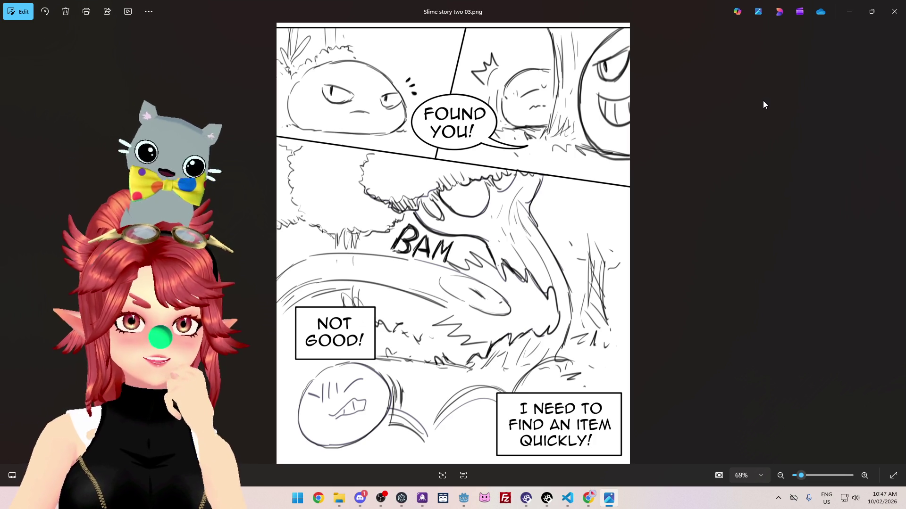
{"action": "left_click", "coordinate": [894, 11]}
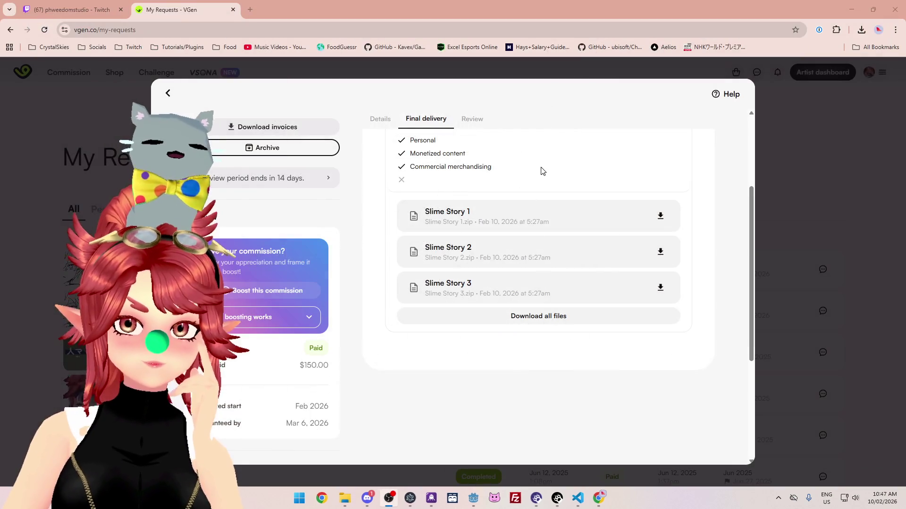